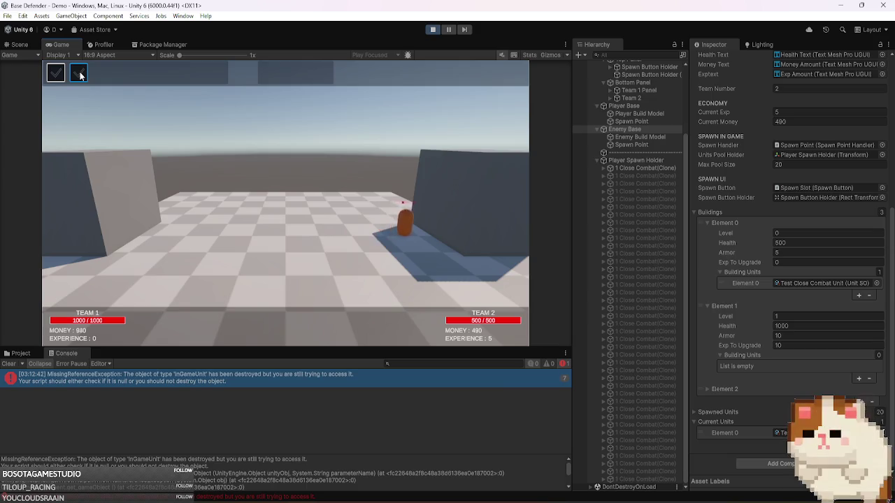
# - Spawn one more Team 1 close-combat unit, exit Play mode, and select Player Spawn Holder
pyautogui.click(79, 74)
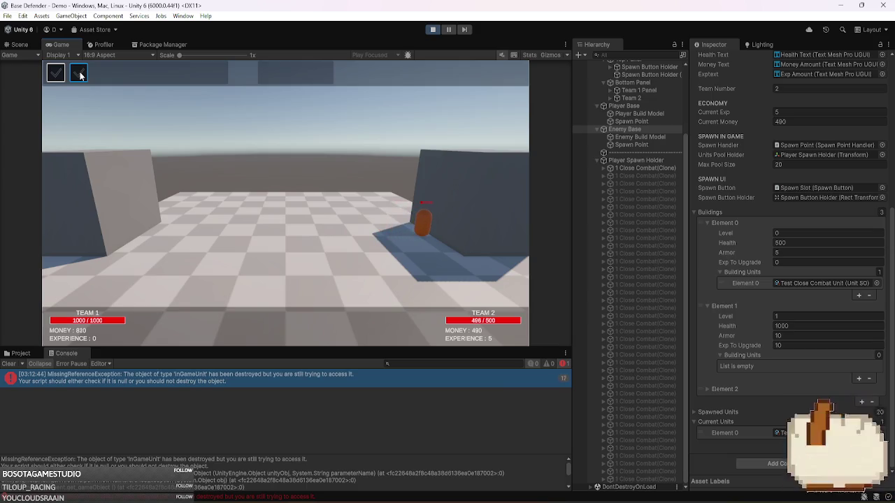
pyautogui.click(433, 30)
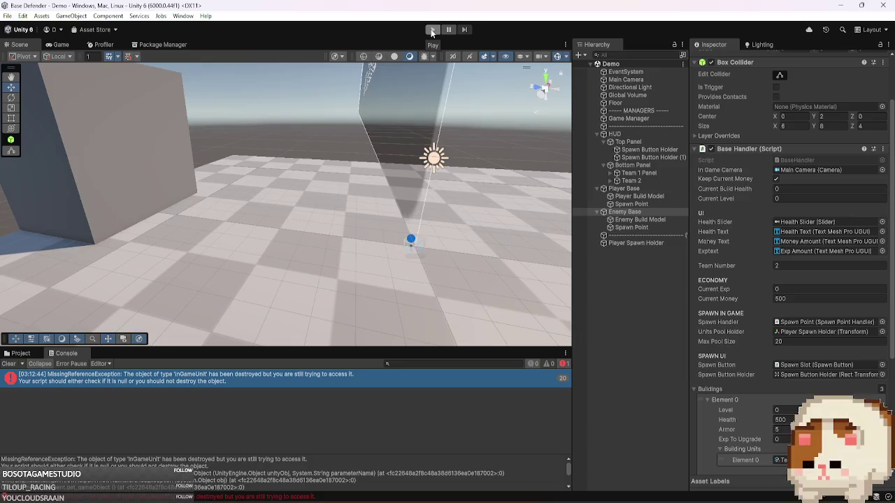
pyautogui.click(660, 243)
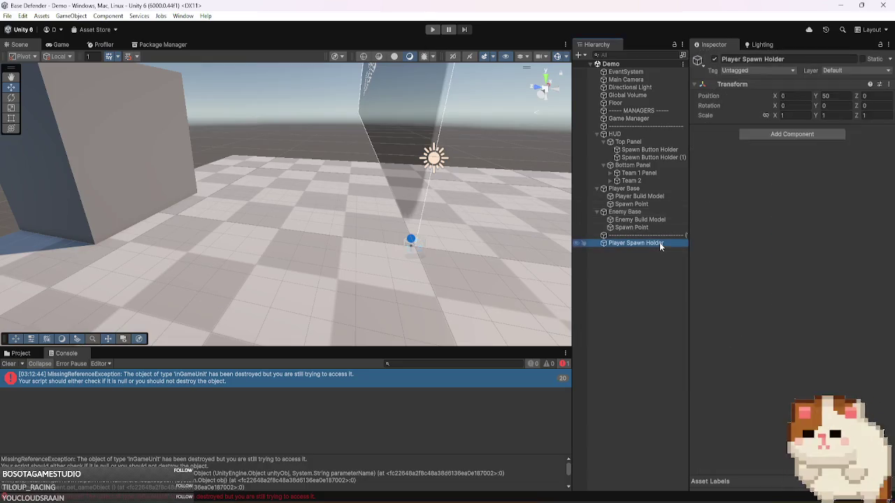
# - Rename Player Spawn Holder to 'Team 1 Spawn Holder'
pyautogui.click(659, 242)
pyautogui.click(659, 242)
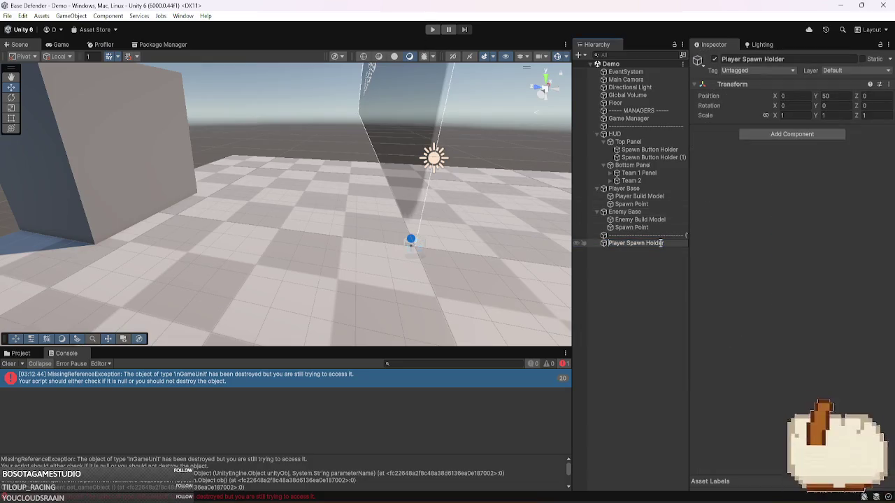
pyautogui.press('Delete')
pyautogui.press('Delete')
pyautogui.press('Delete')
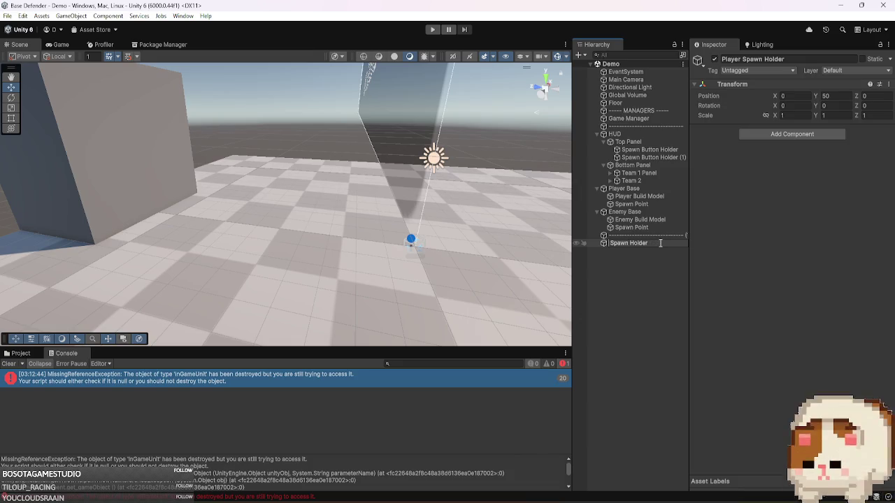
pyautogui.write('Team 1')
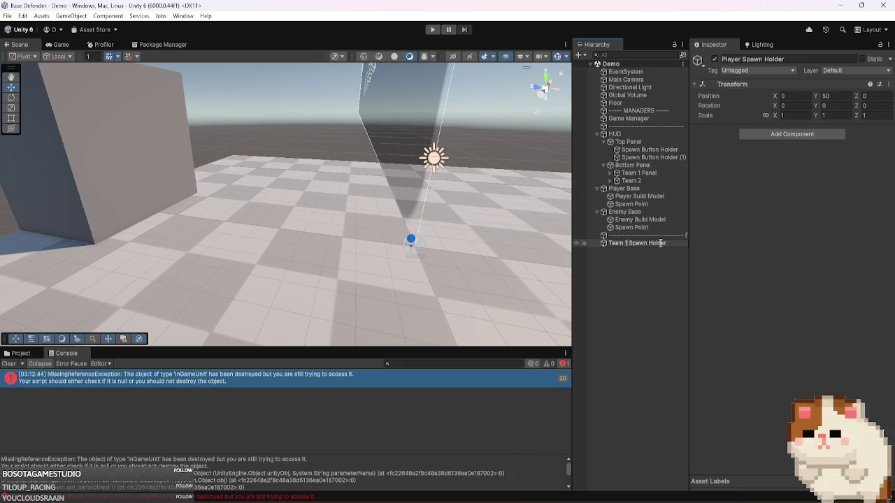
pyautogui.press('Return')
# - Duplicate it with Ctrl+D and name the copy 'Team 2 Spawn Holder'
pyautogui.hotkey('ctrl', 'd')
pyautogui.click(673, 251)
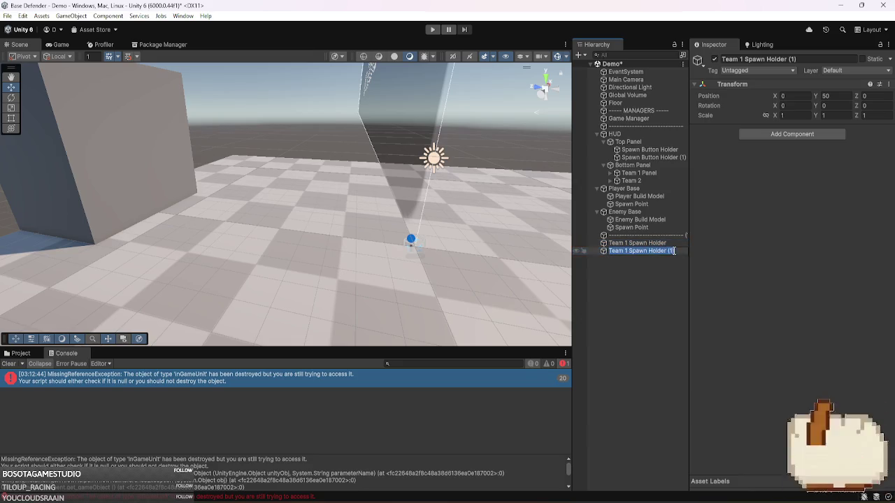
pyautogui.click(671, 251)
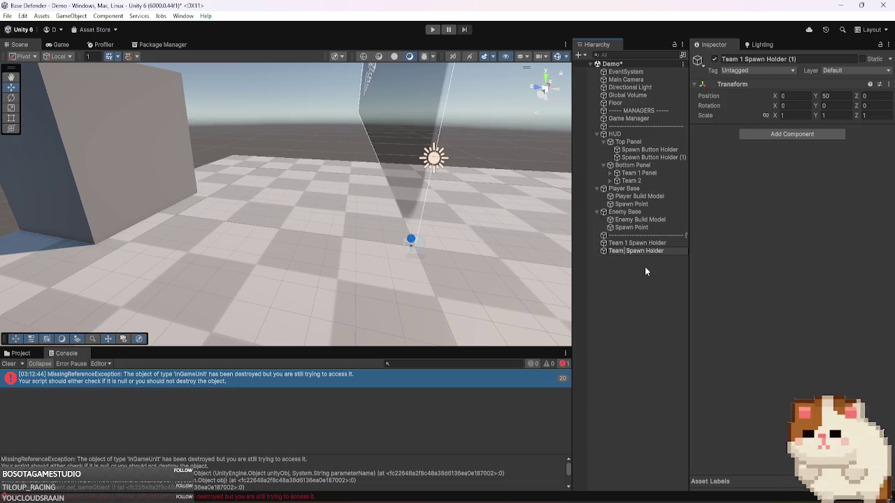
pyautogui.write('2')
pyautogui.press('Return')
pyautogui.click(618, 211)
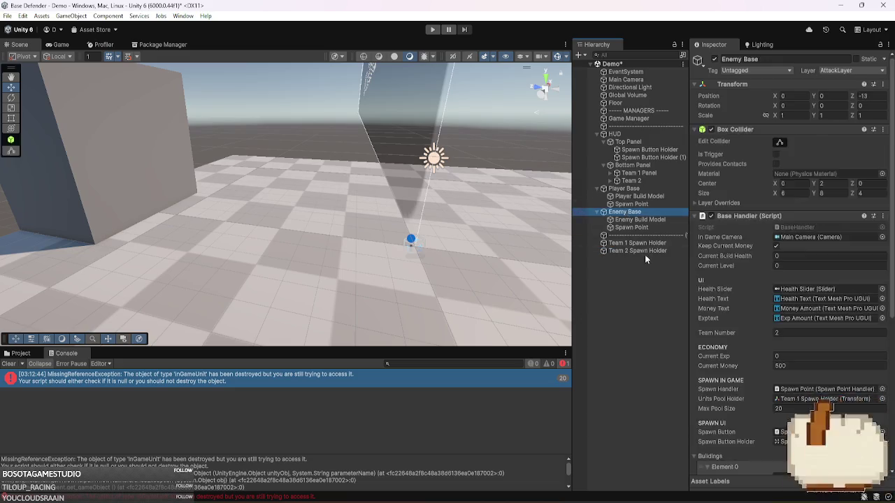
# - Make Team 2 Spawn Holder Enemy Base's Units Pool Holder and clear the Console
pyautogui.moveTo(644, 253); pyautogui.dragTo(792, 404)
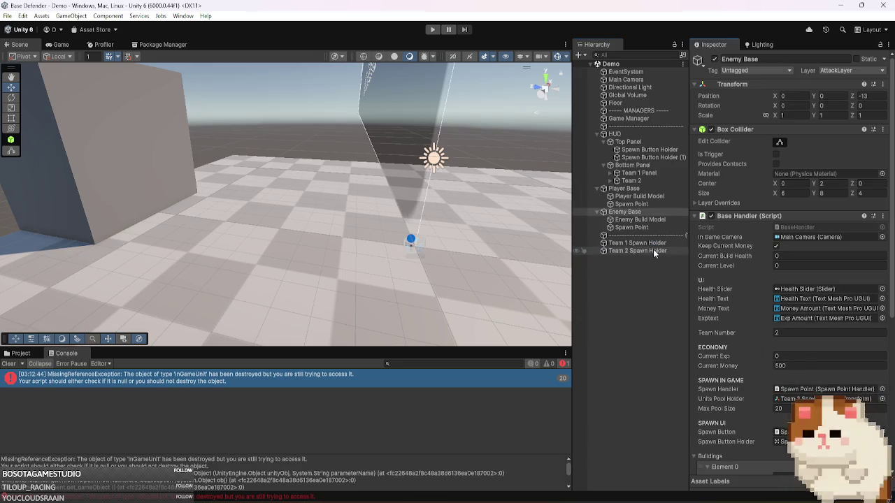
pyautogui.scroll(-5, 712, 329)
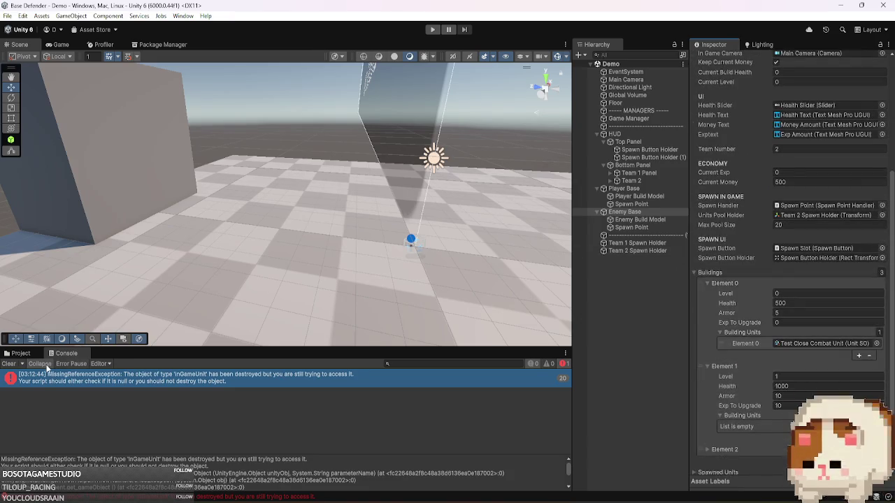
pyautogui.click(8, 363)
# - Add the test close-combat unit to Enemy Base's second building level and start play
pyautogui.click(859, 439)
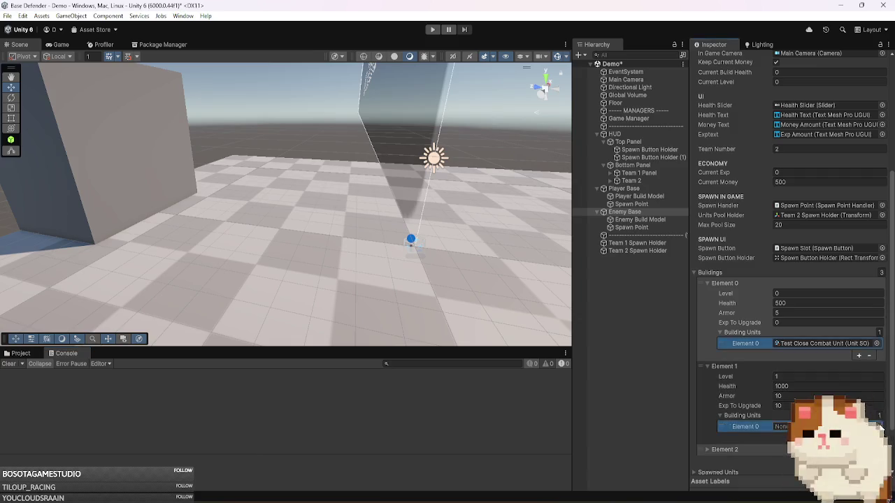
pyautogui.click(876, 426)
pyautogui.doubleClick(454, 167)
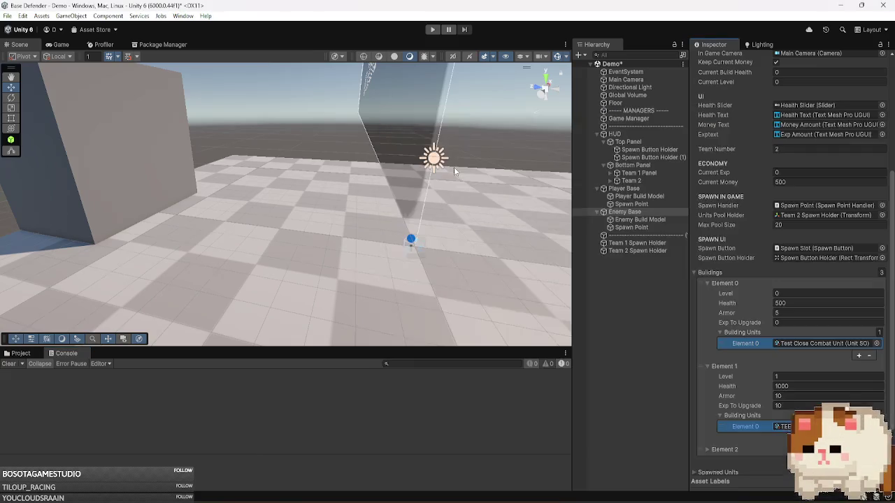
pyautogui.click(432, 30)
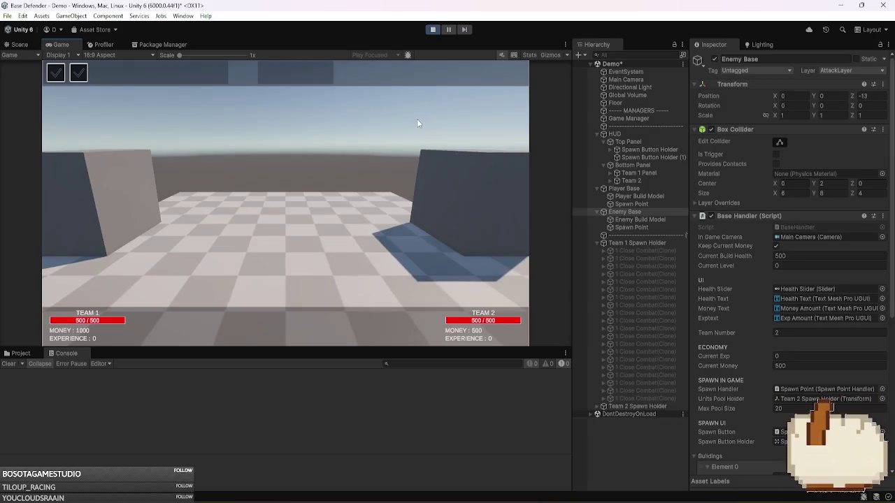
# - Spawn close-combat units from both slots, expand Team 2 Spawn Holder, collapse HUD, and pause
pyautogui.click(74, 80)
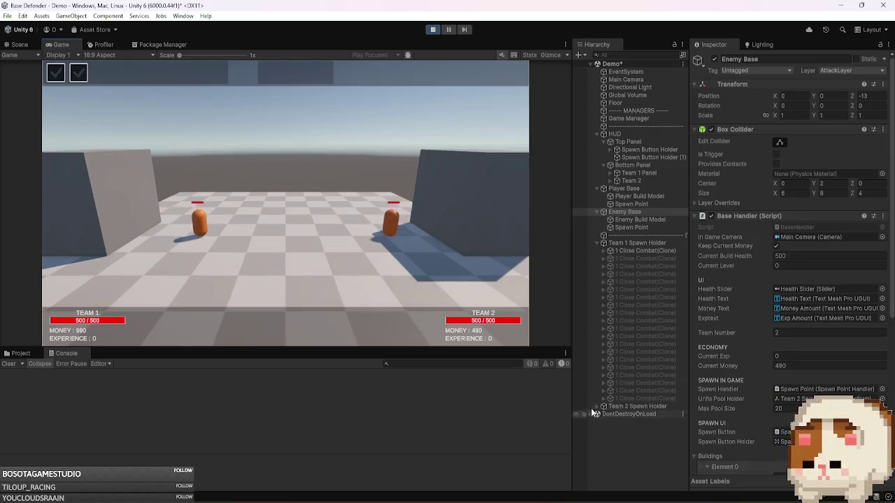
pyautogui.click(598, 408)
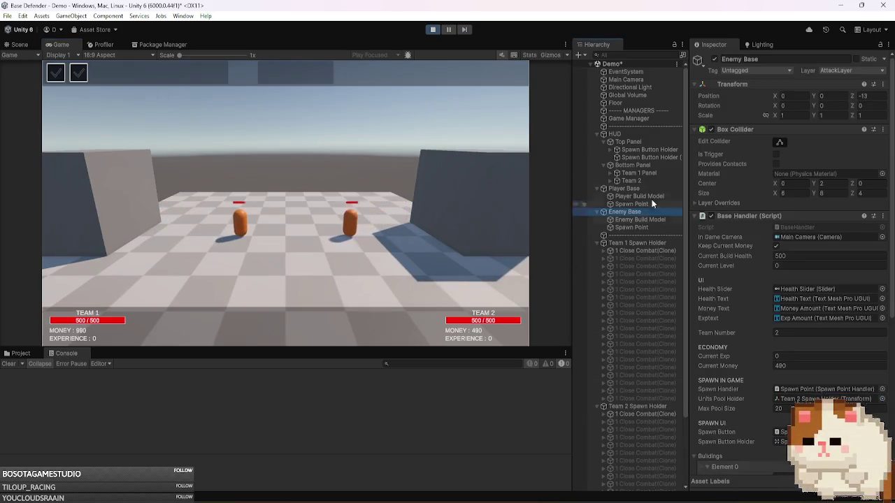
pyautogui.click(599, 134)
pyautogui.click(596, 134)
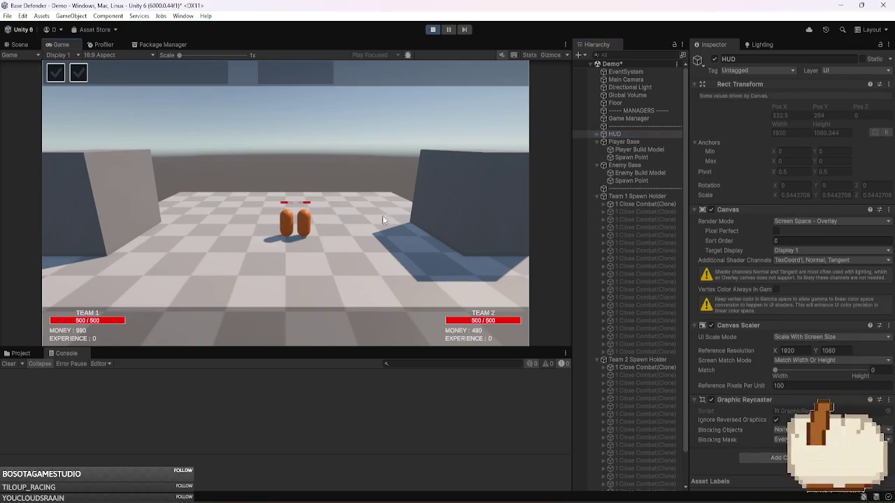
pyautogui.click(57, 72)
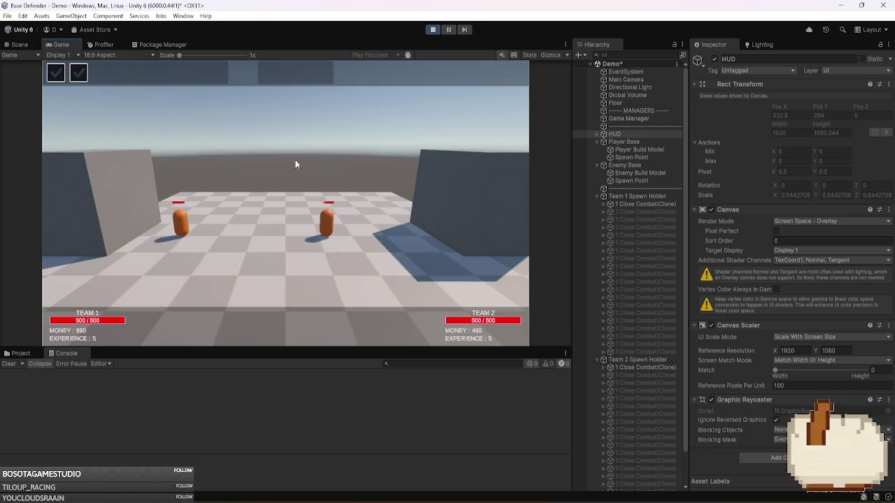
pyautogui.scroll(-2, 606, 244)
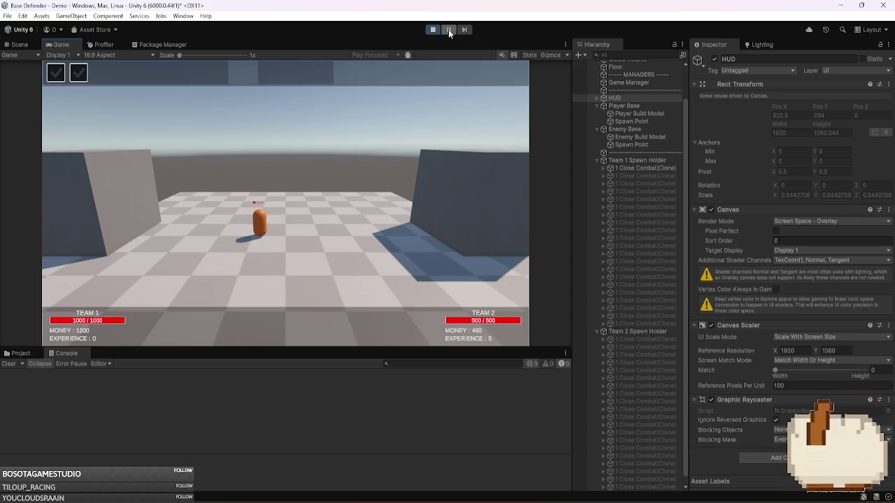
pyautogui.click(78, 73)
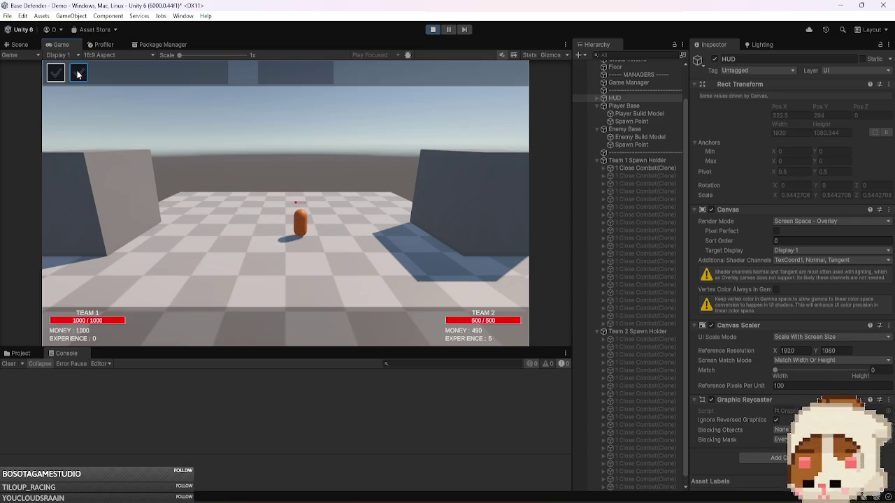
pyautogui.click(448, 30)
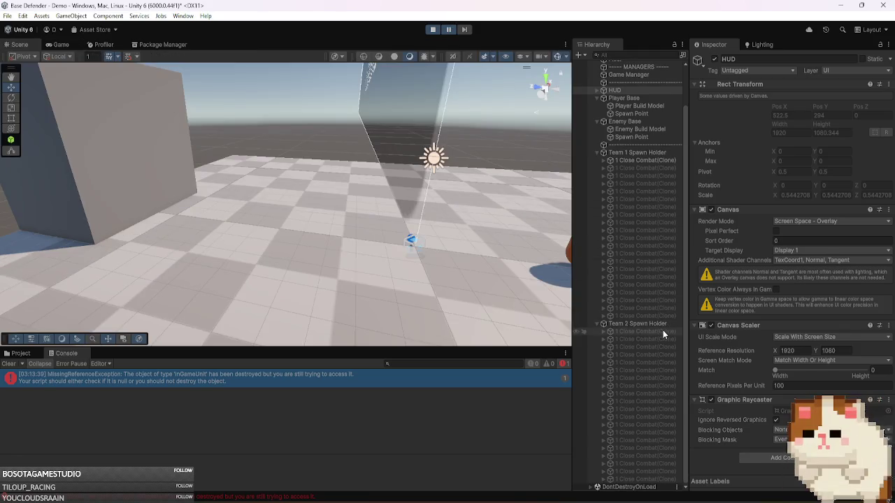
# - Select a Team 2 clone and view the MissingReferenceException's stack trace in the Console
pyautogui.click(663, 330)
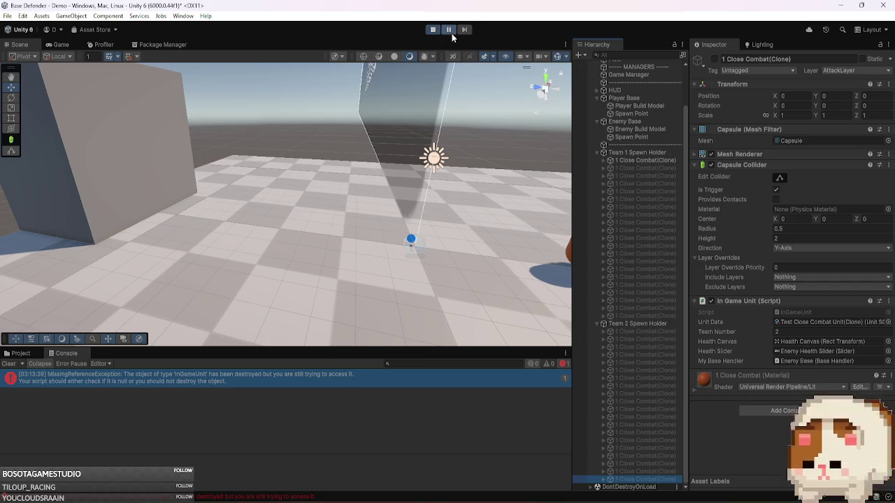
pyautogui.click(18, 354)
pyautogui.click(58, 356)
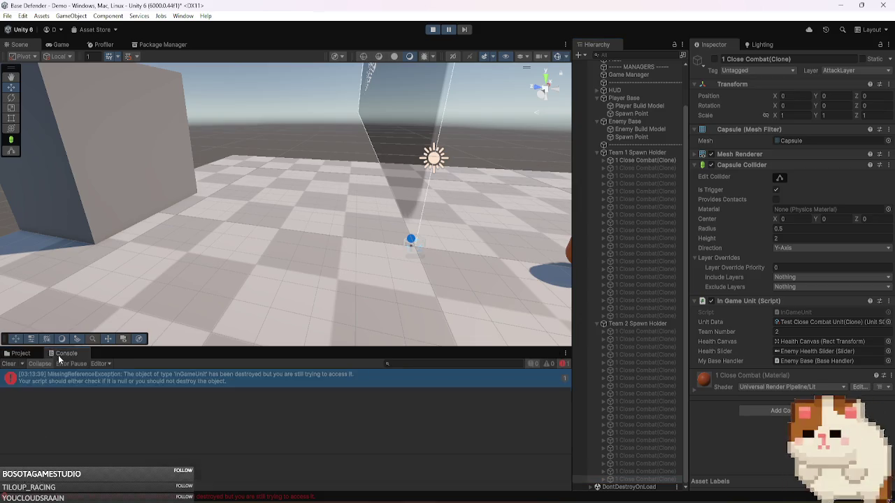
pyautogui.click(180, 381)
pyautogui.scroll(-5, 281, 475)
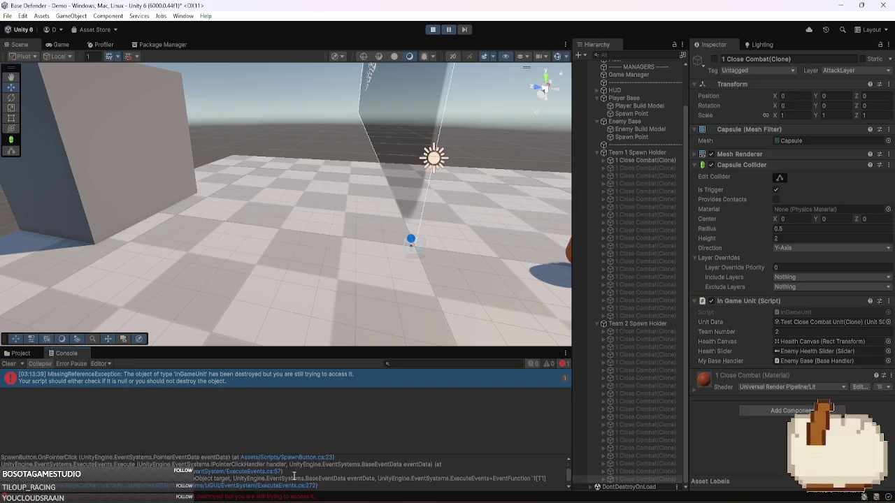
pyautogui.scroll(5, 325, 472)
pyautogui.doubleClick(327, 474)
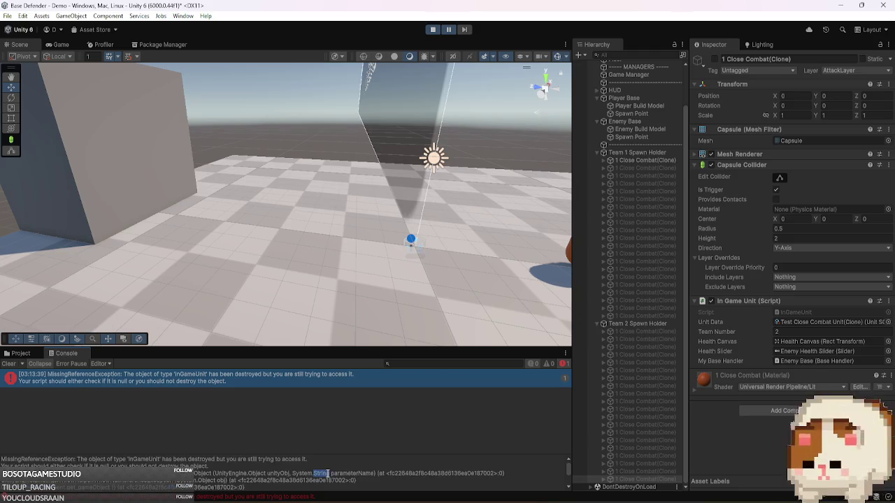
pyautogui.scroll(-4, 327, 475)
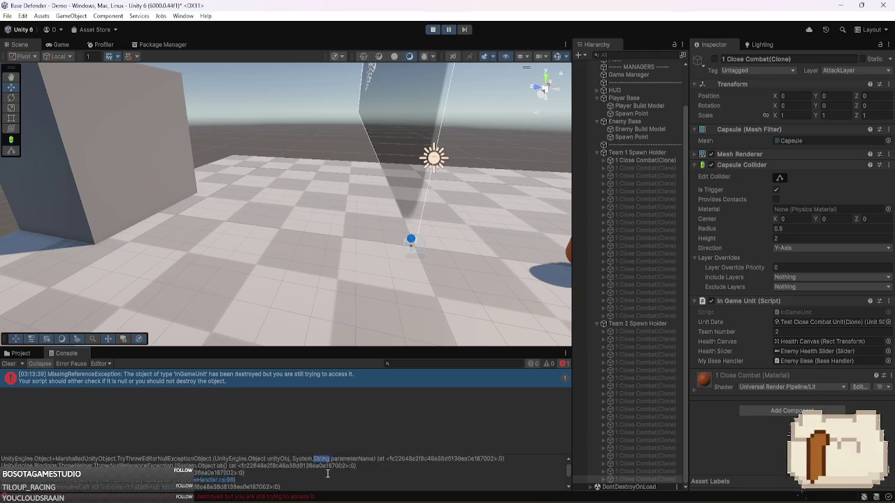
# - Compare Enemy Base (500 health, 490 money) with Player Base (1000 health, 990 money)
pyautogui.click(644, 120)
pyautogui.scroll(3, 648, 154)
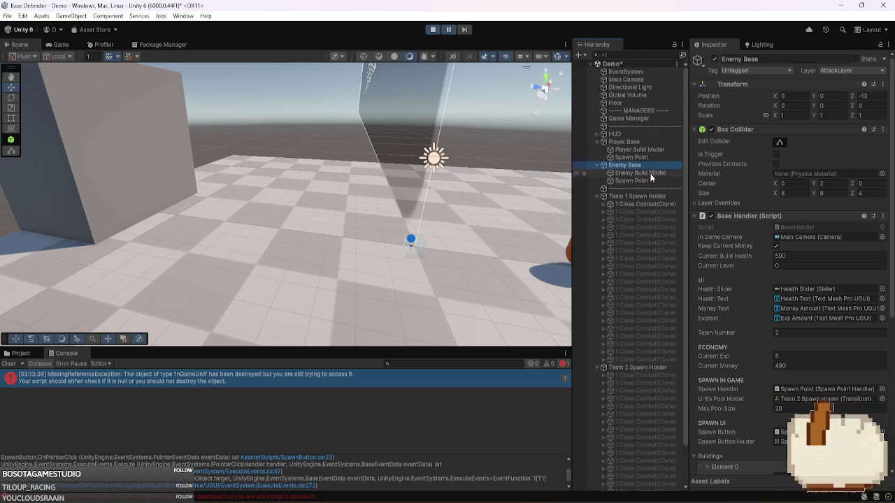
pyautogui.click(641, 141)
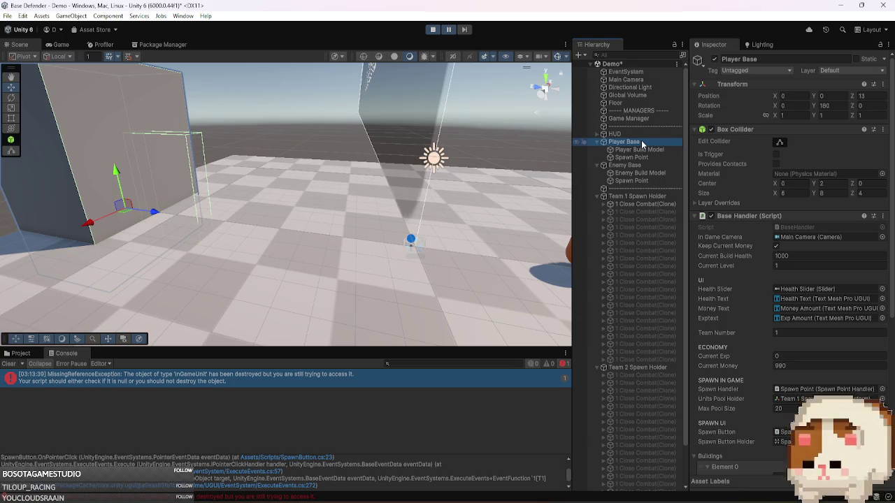
# - Collapse the spawn holders and expand HUD down to the Team 2 panel in the Hierarchy
pyautogui.click(643, 197)
pyautogui.press('Left')
pyautogui.press('Down')
pyautogui.press('Left')
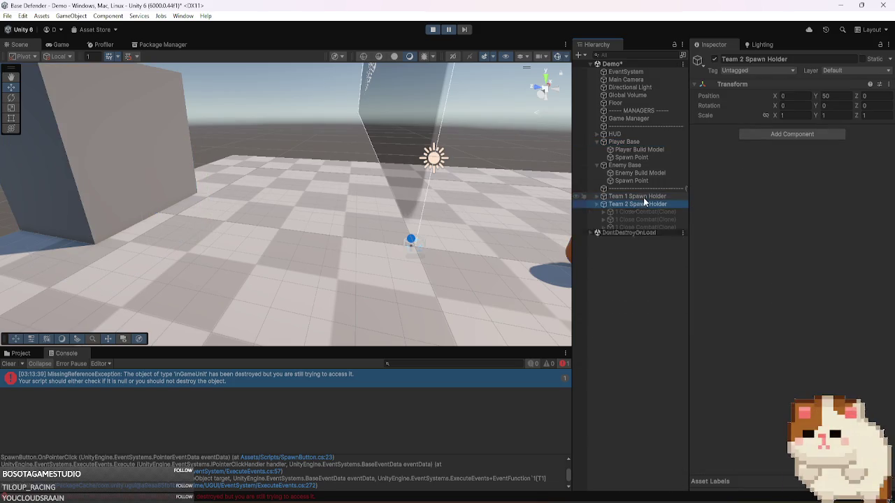
pyautogui.click(648, 134)
pyautogui.press('Right')
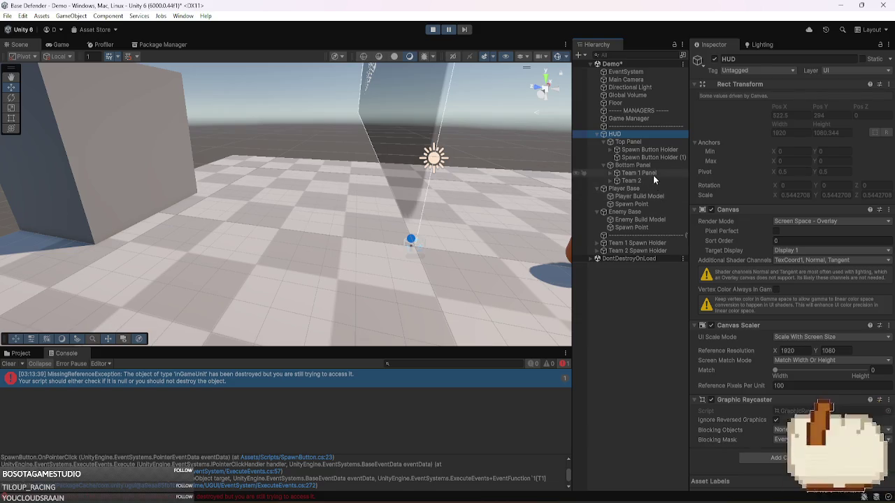
pyautogui.click(653, 174)
pyautogui.press('Right')
pyautogui.press('Left')
pyautogui.press('Down')
pyautogui.press('Right')
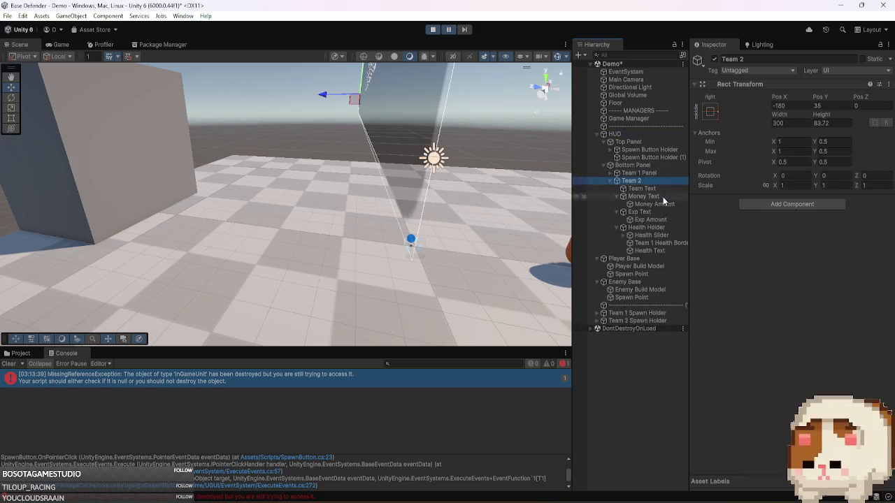
# - Expand the Spawn Button Holder and step through its Spawn Slot clones
pyautogui.click(649, 149)
pyautogui.press('Right')
pyautogui.click(673, 157)
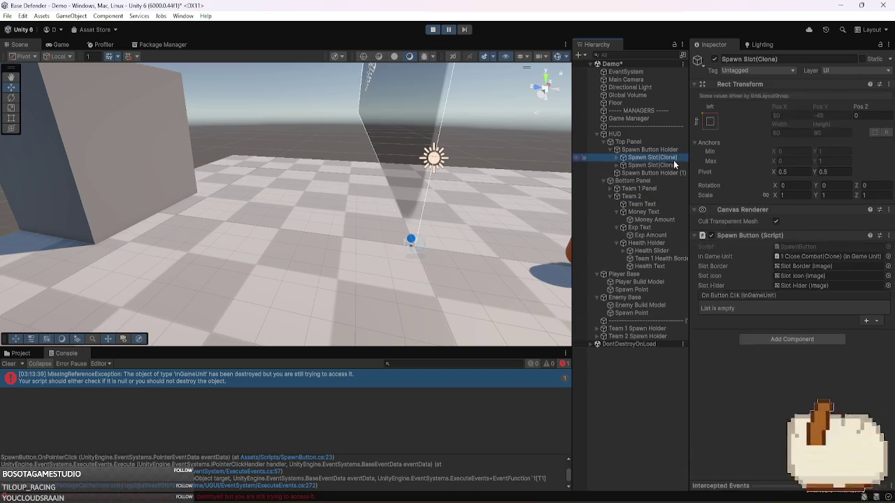
pyautogui.press('Down')
pyautogui.press('Up')
pyautogui.press('Down')
pyautogui.press('Right')
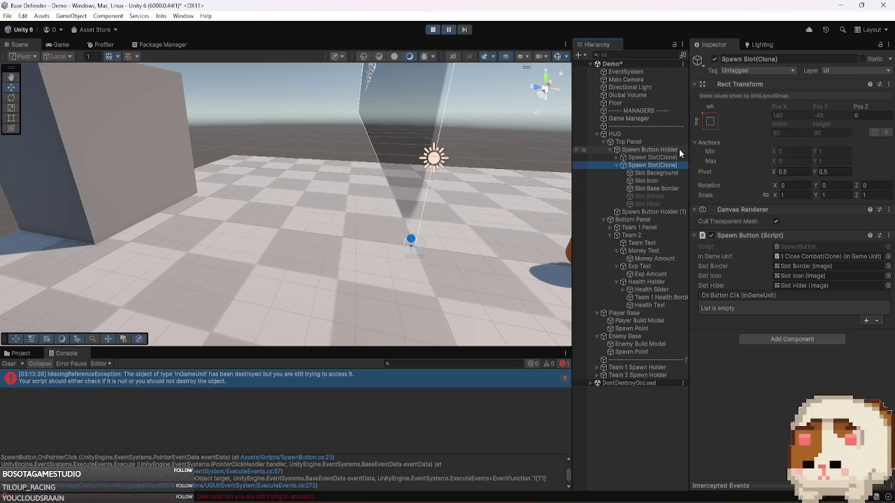
pyautogui.press('Left')
pyautogui.press('Up')
pyautogui.press('Down')
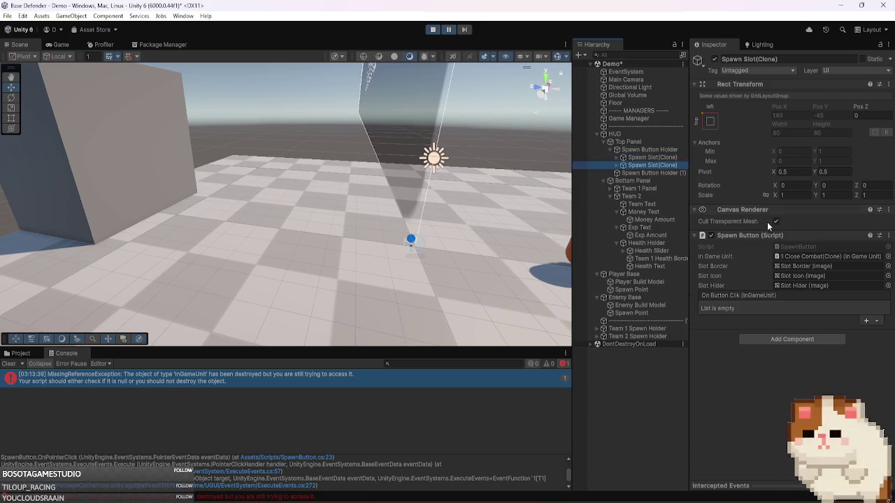
# - Ping the slot's In Game Unit, then open BaseHandler.cs:98 from the enlarged stack trace
pyautogui.click(804, 256)
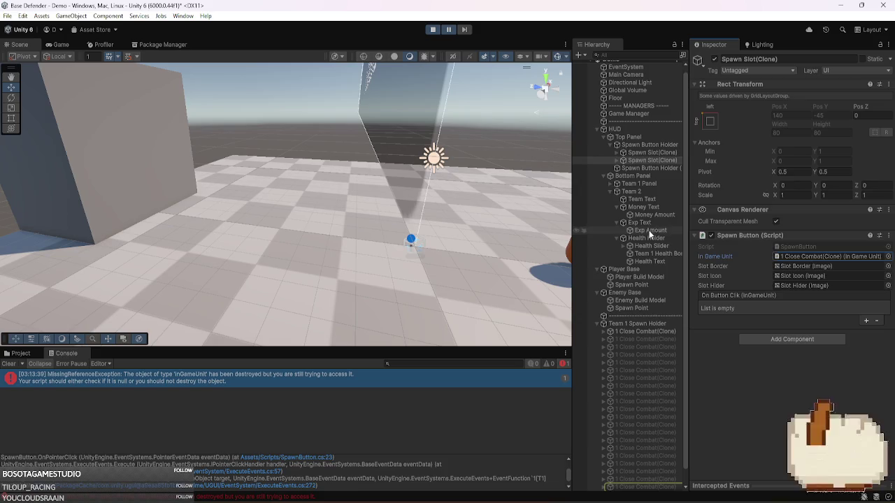
pyautogui.click(800, 256)
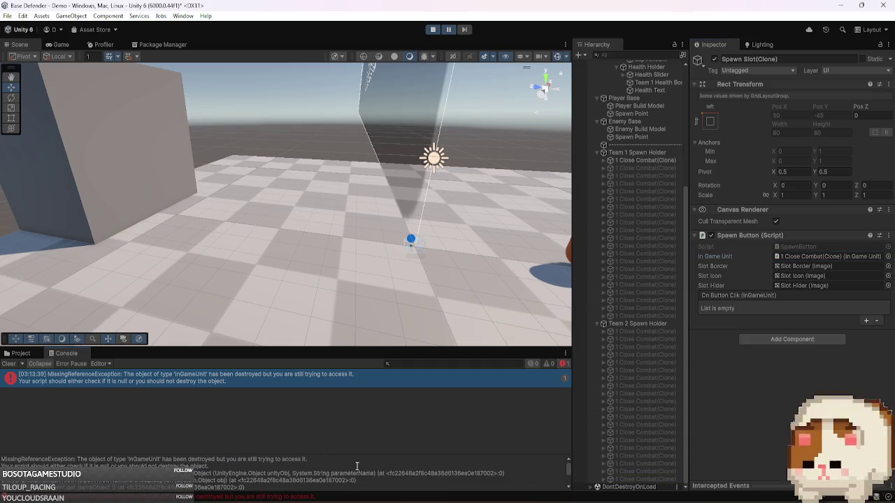
pyautogui.moveTo(362, 452); pyautogui.dragTo(378, 408)
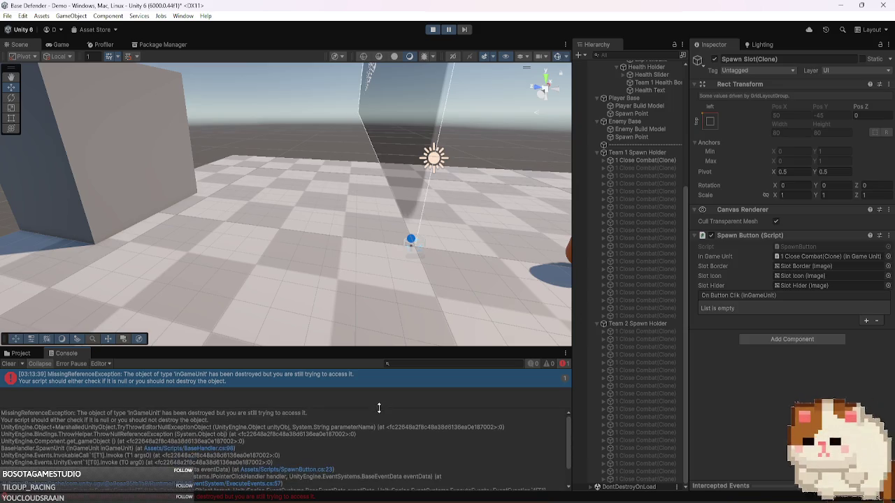
pyautogui.click(228, 448)
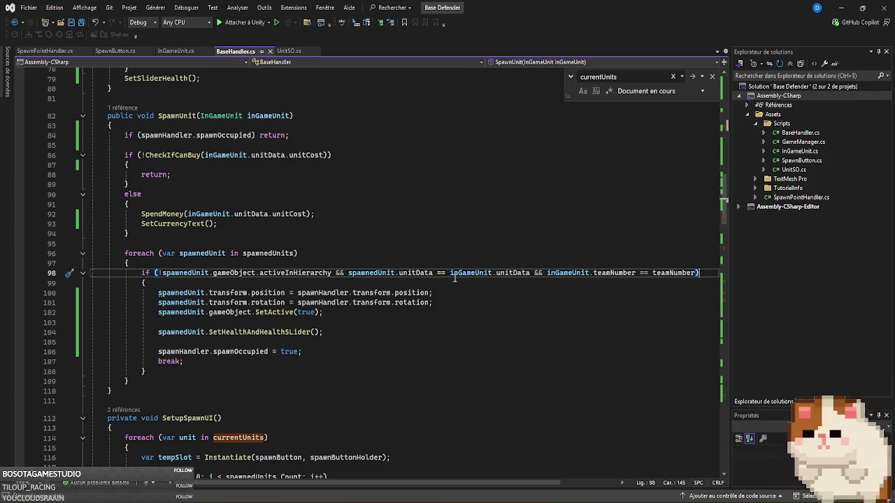
# - Go to unitData's definition on line 8 of InGameUnit.cs, then switch back to Unity
pyautogui.moveTo(506, 277)
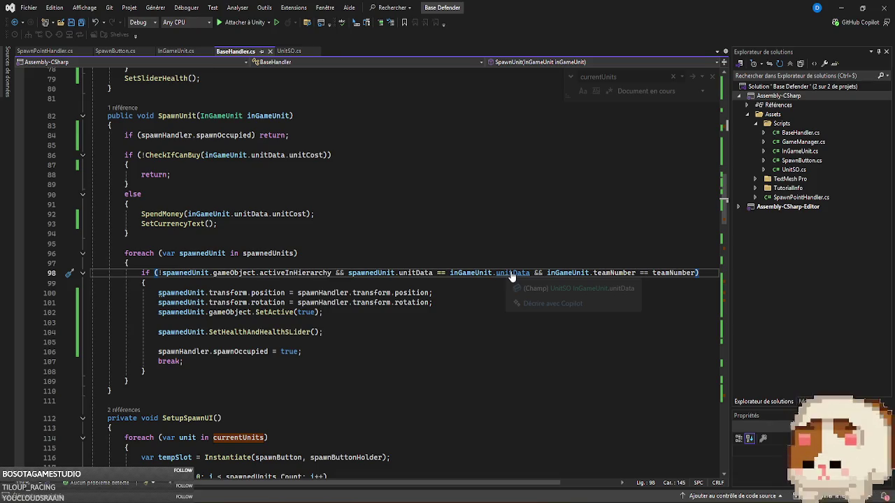
pyautogui.keyDown('ctrl'); pyautogui.click(511, 274); pyautogui.keyUp('ctrl')
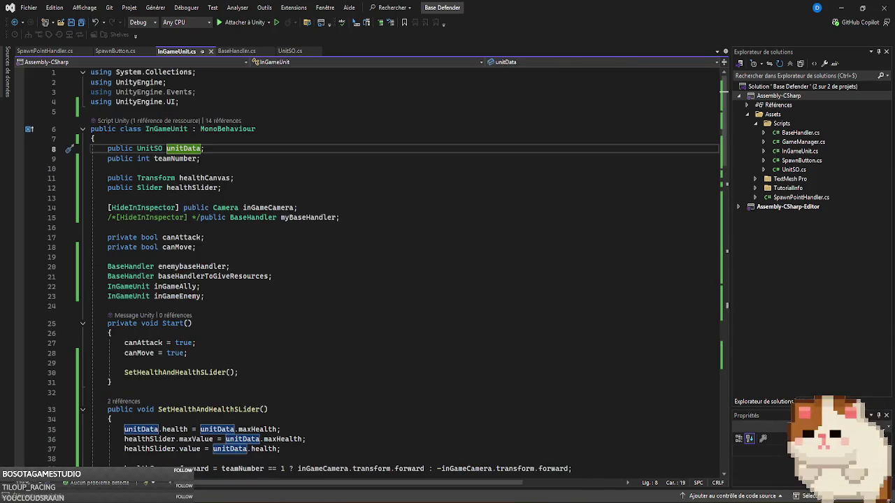
pyautogui.click(593, 482)
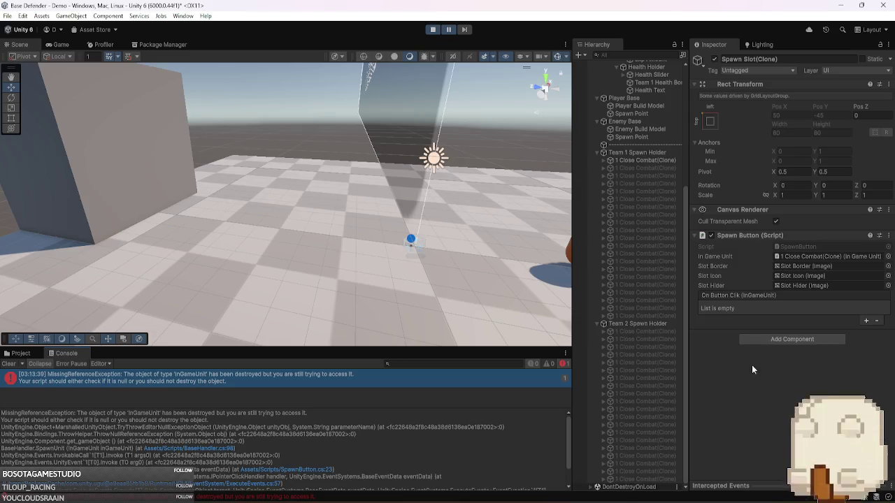
# - Ping and inspect the spawn slot's referenced close-combat unit, then collapse the HUD's child groups
pyautogui.click(798, 256)
pyautogui.click(633, 480)
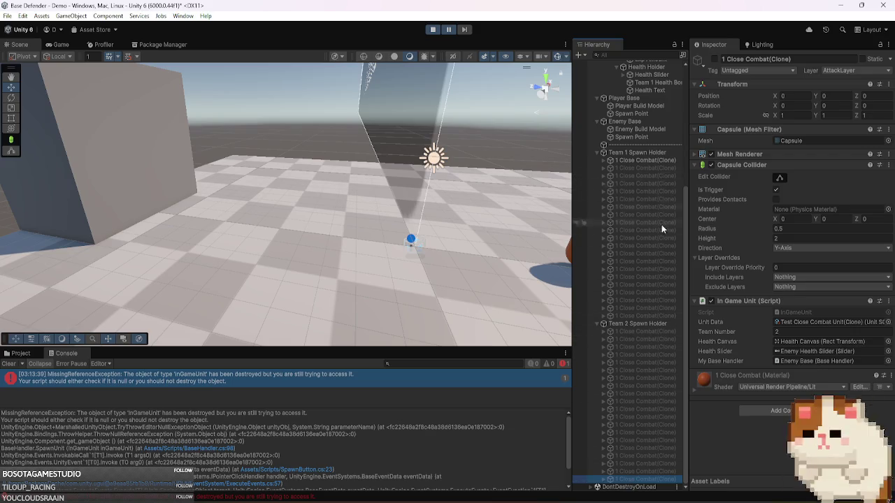
pyautogui.scroll(3, 654, 222)
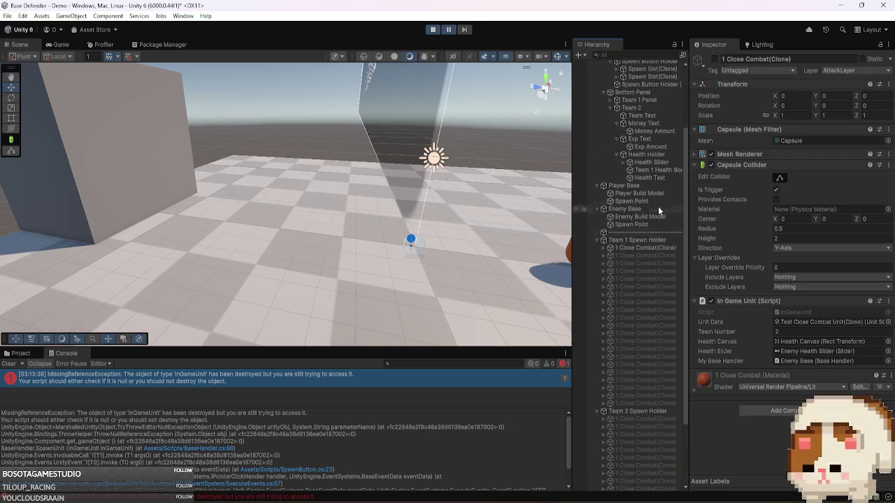
pyautogui.click(616, 123)
pyautogui.click(616, 131)
pyautogui.click(618, 138)
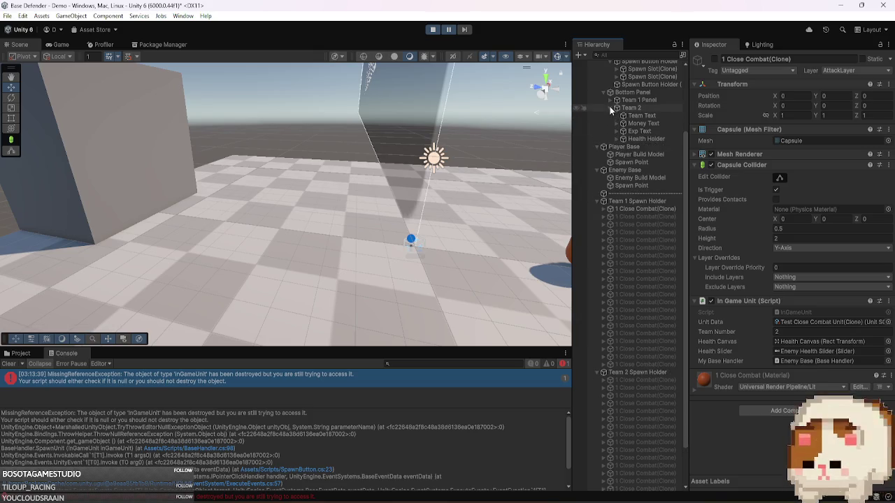
pyautogui.click(609, 108)
pyautogui.scroll(3, 633, 175)
pyautogui.click(603, 180)
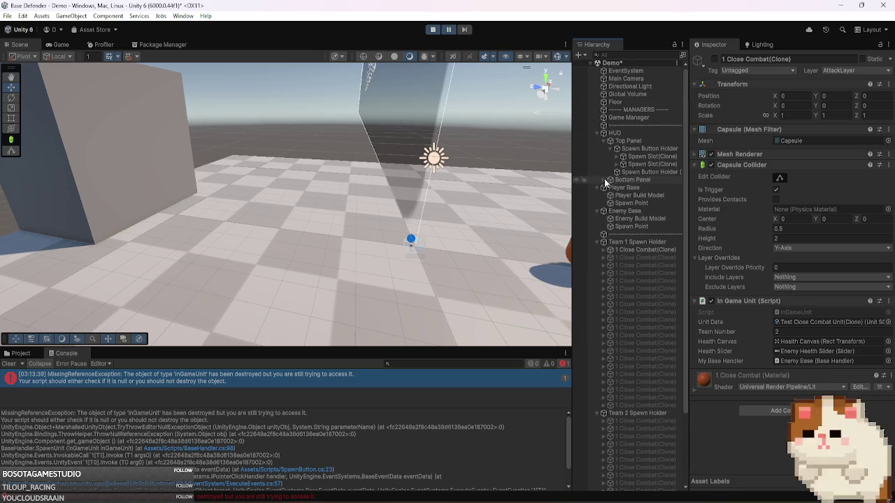
# - Ping and inspect the units referenced by the second and first spawn slots
pyautogui.click(639, 165)
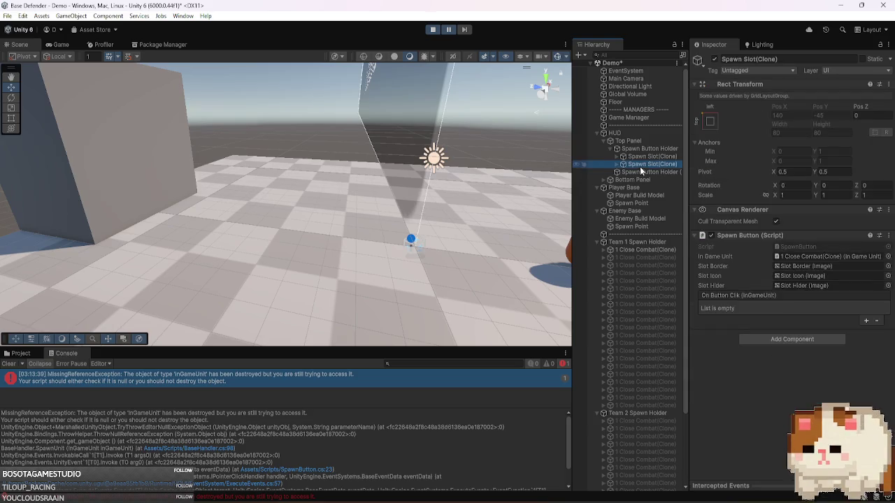
pyautogui.click(790, 258)
pyautogui.click(645, 403)
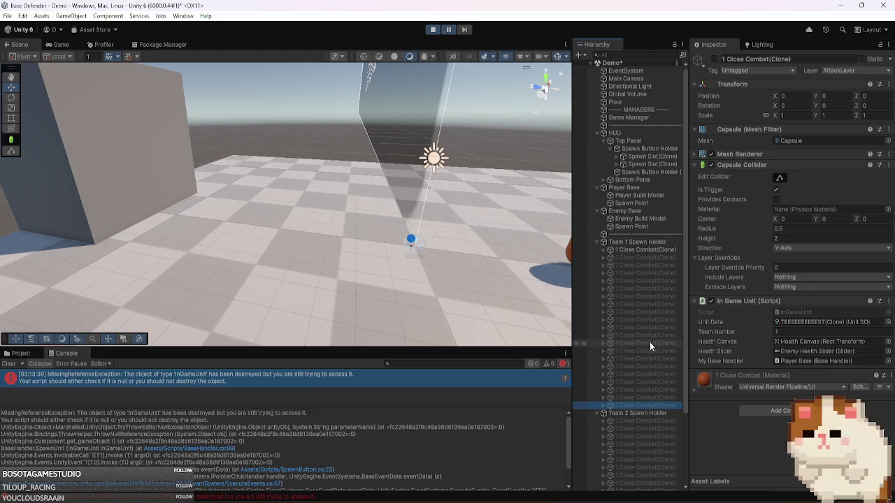
pyautogui.click(648, 158)
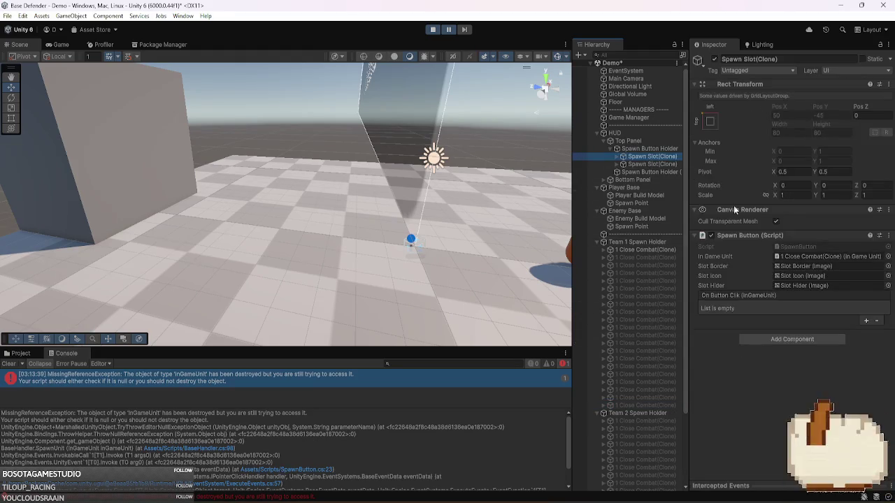
pyautogui.click(797, 255)
pyautogui.click(660, 487)
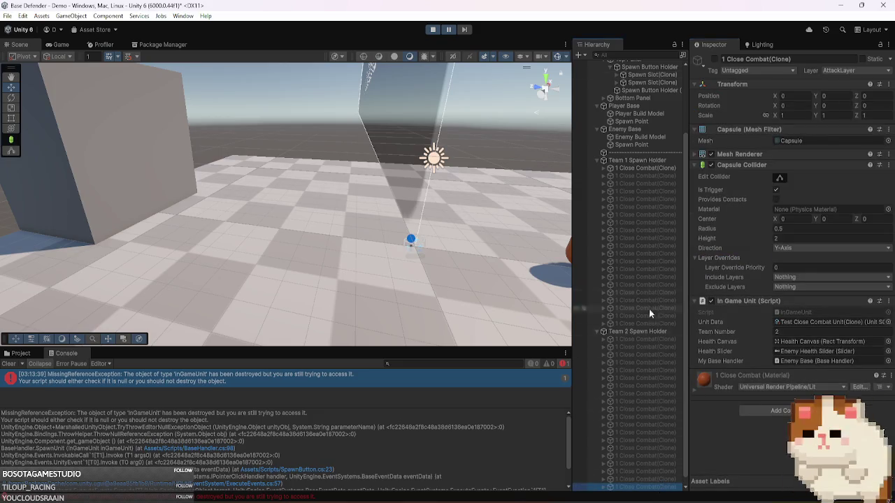
# - Review Player Base's building unit lists, then Enemy Base's with its TEEEEEEEEEEST unit
pyautogui.scroll(5, 646, 270)
pyautogui.click(641, 188)
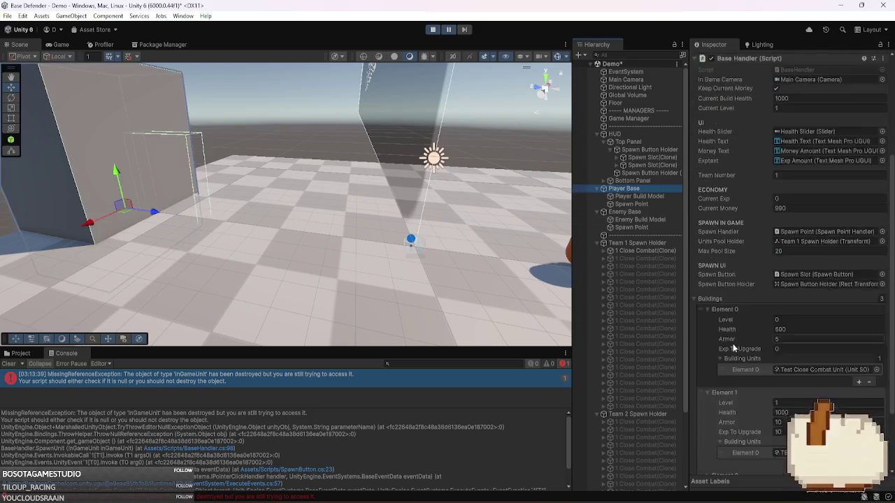
pyautogui.scroll(-5, 734, 343)
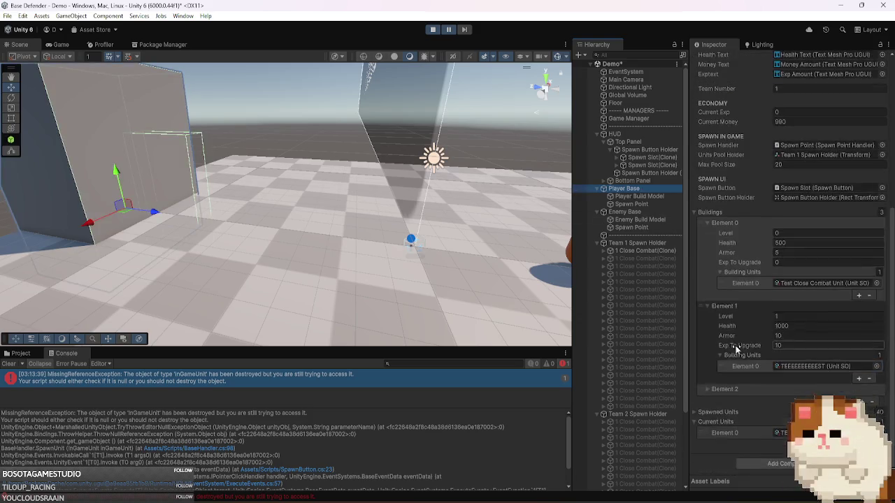
pyautogui.click(624, 212)
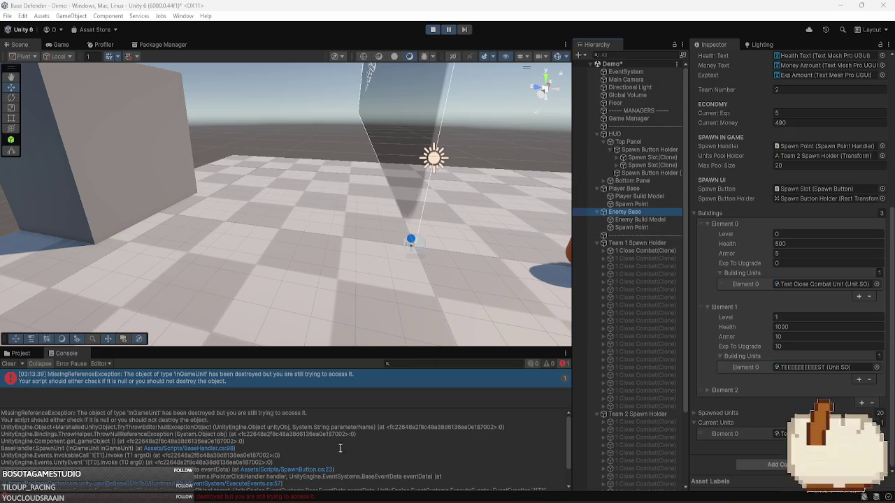
# - Open SpawnButton.cs, highlight inGameUnit's uses on line 23, and return to Unity
pyautogui.click(330, 470)
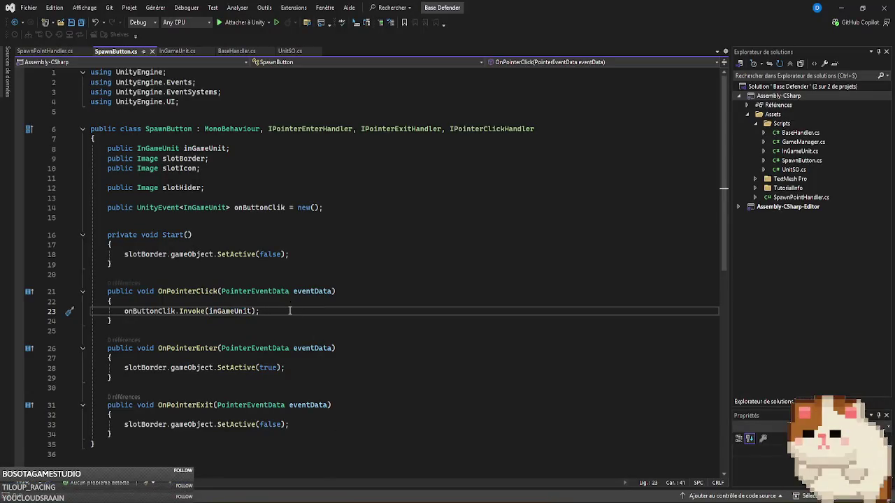
pyautogui.doubleClick(244, 311)
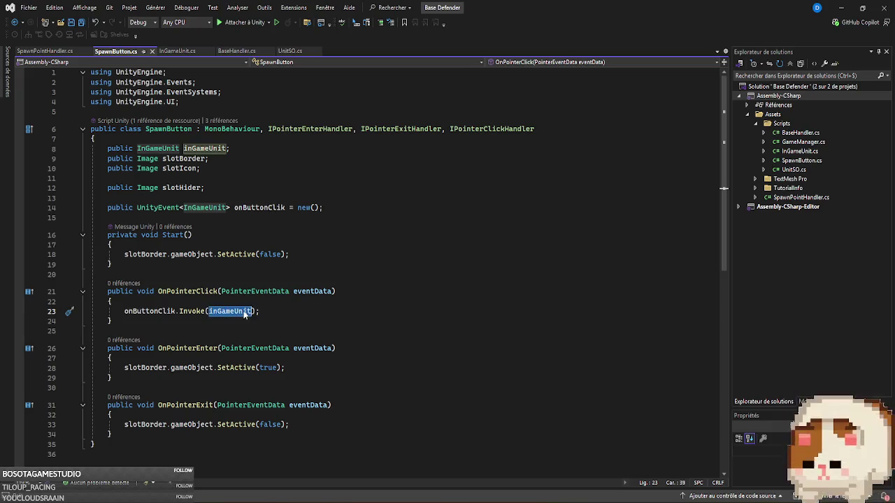
pyautogui.click(611, 465)
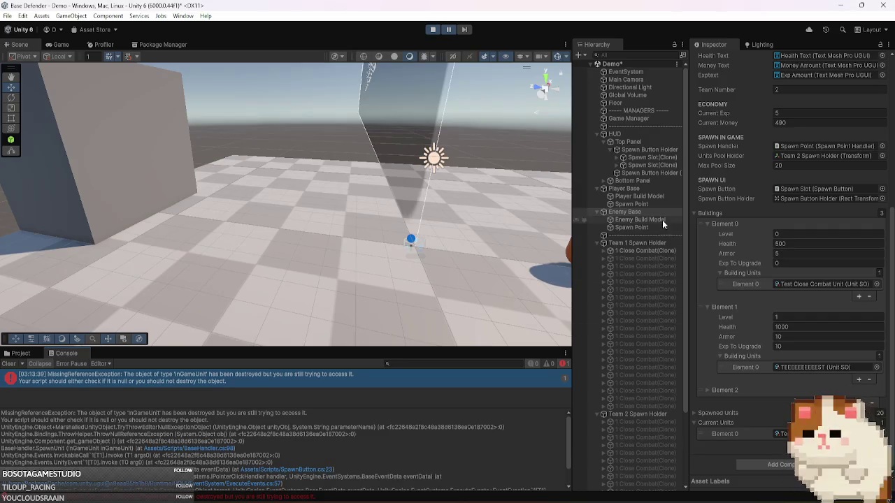
# - Select the Spawn Slot clones and ping each one's In Game Unit clone
pyautogui.click(657, 164)
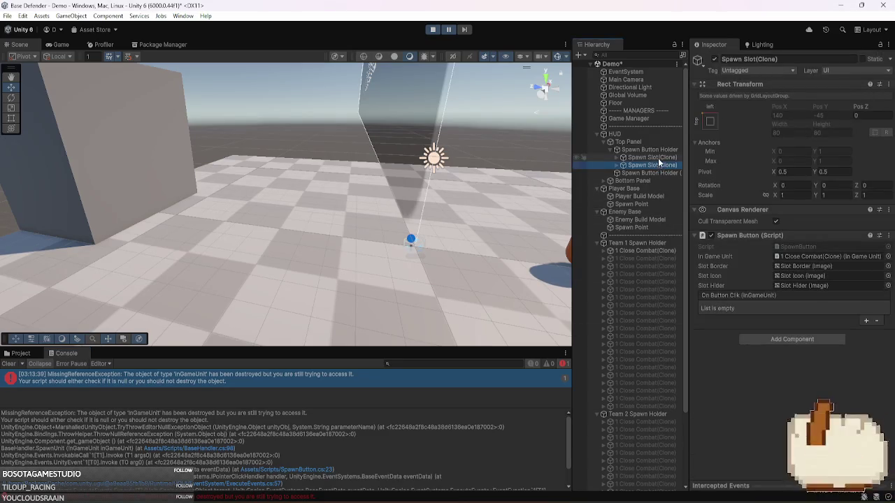
pyautogui.click(798, 257)
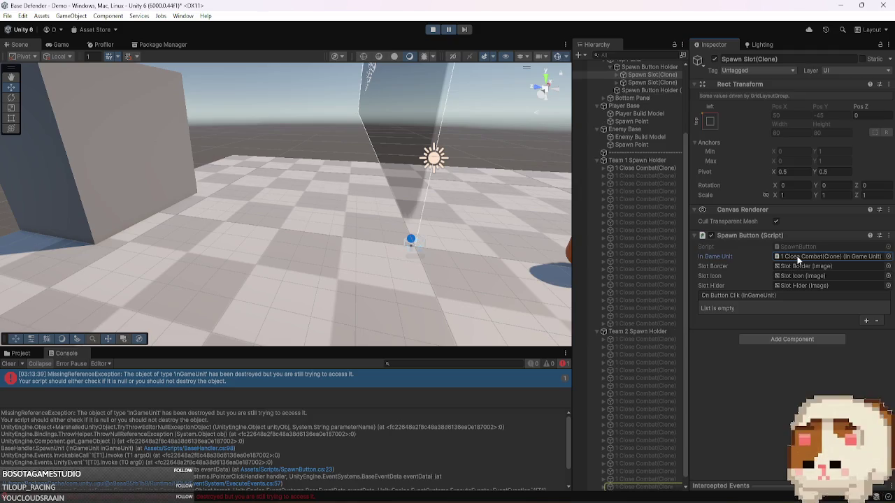
pyautogui.click(653, 82)
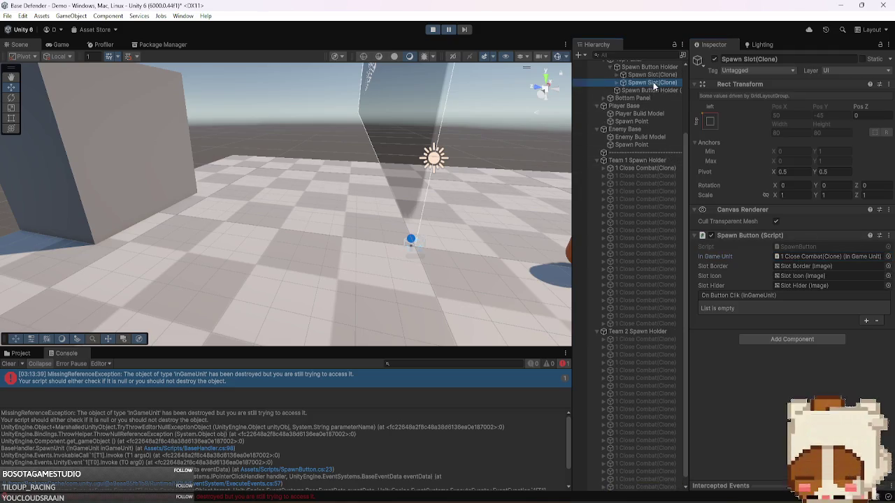
pyautogui.click(811, 257)
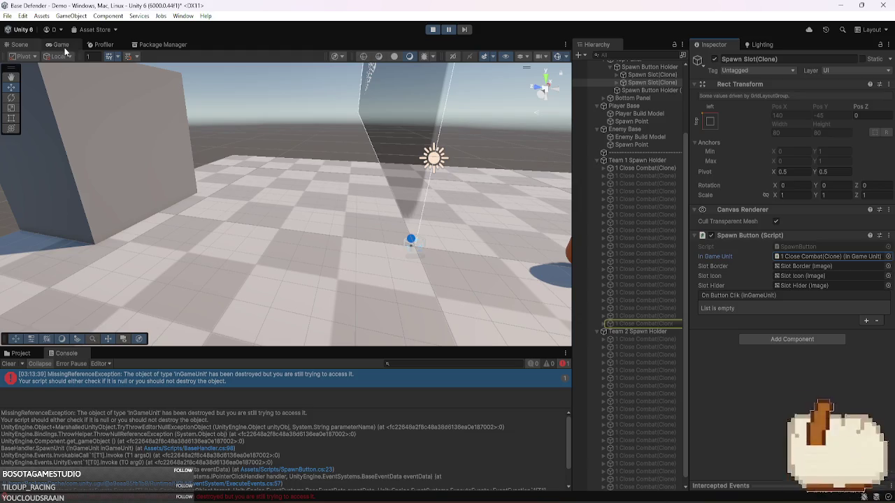
# - Frame the spawn slot in a 2D Scene view and ping its referenced unit clone again
pyautogui.doubleClick(642, 84)
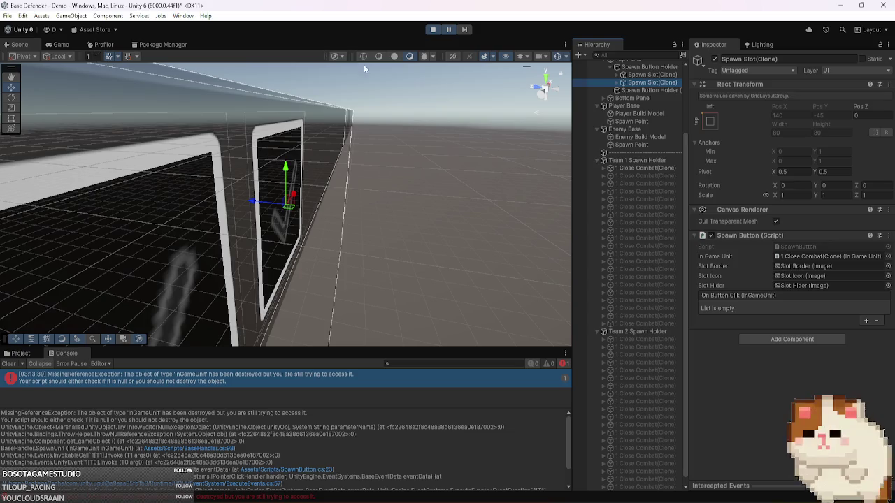
pyautogui.click(452, 56)
pyautogui.scroll(-5, 398, 161)
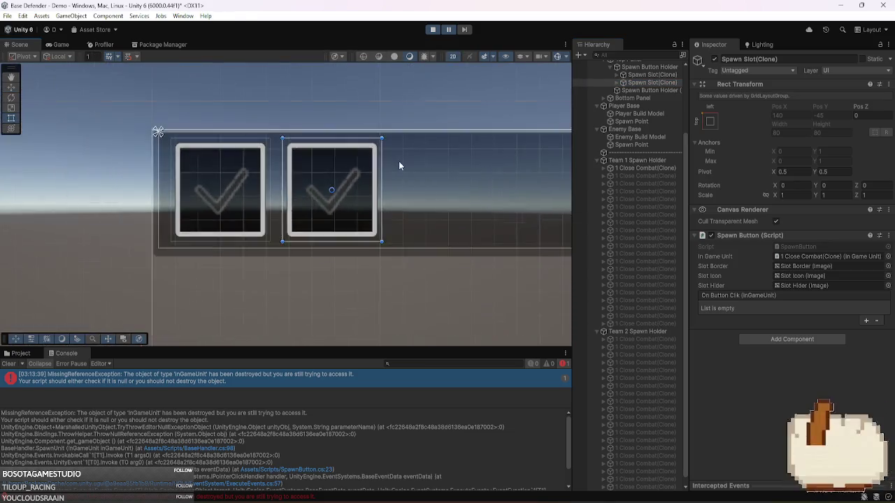
pyautogui.scroll(-2, 425, 136)
pyautogui.scroll(-2, 430, 136)
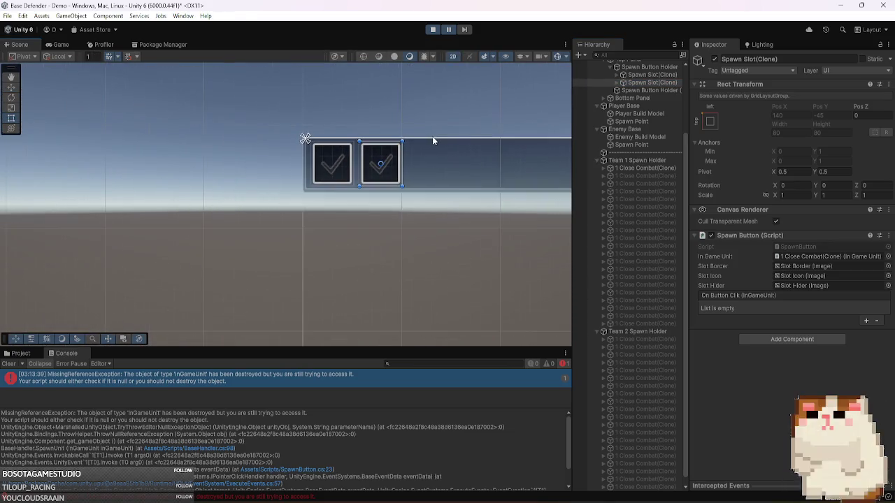
pyautogui.click(813, 257)
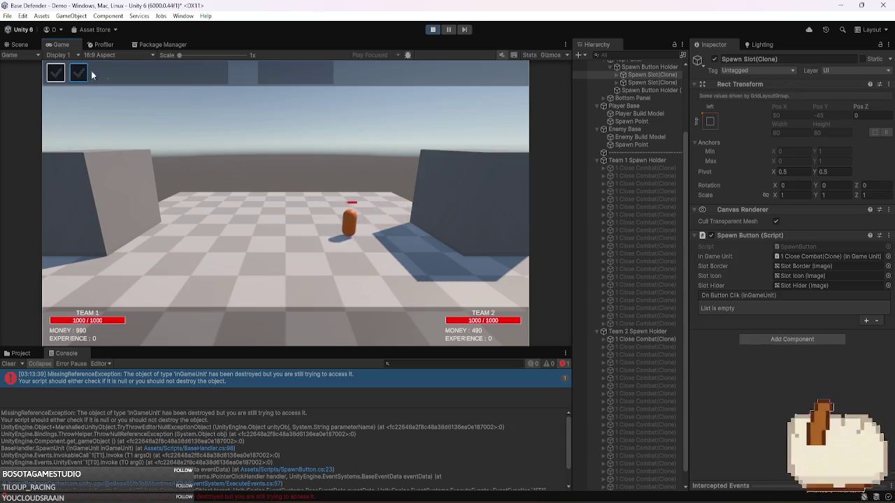
# - Try spawning a unit from the second spawn slot several times
pyautogui.click(78, 73)
pyautogui.click(78, 73)
pyautogui.click(78, 73)
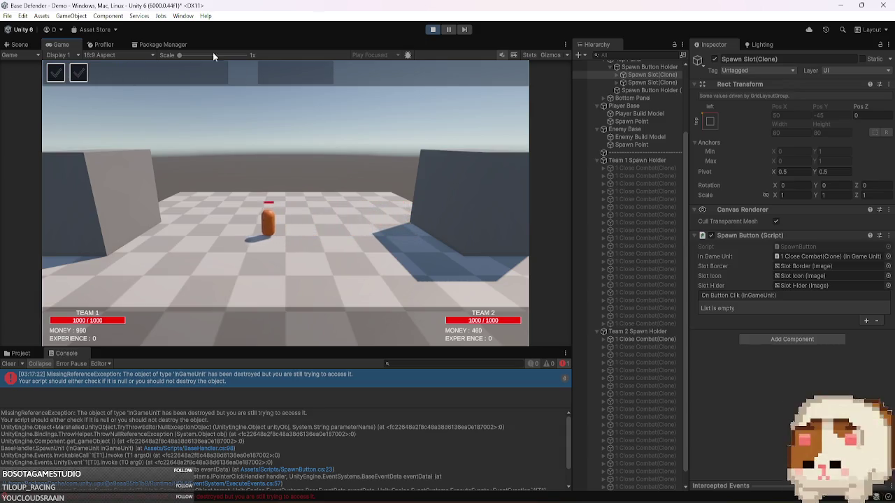
# - Pause the game, check which unit clones both slots' In Game Unit fields reference, and resume
pyautogui.click(448, 29)
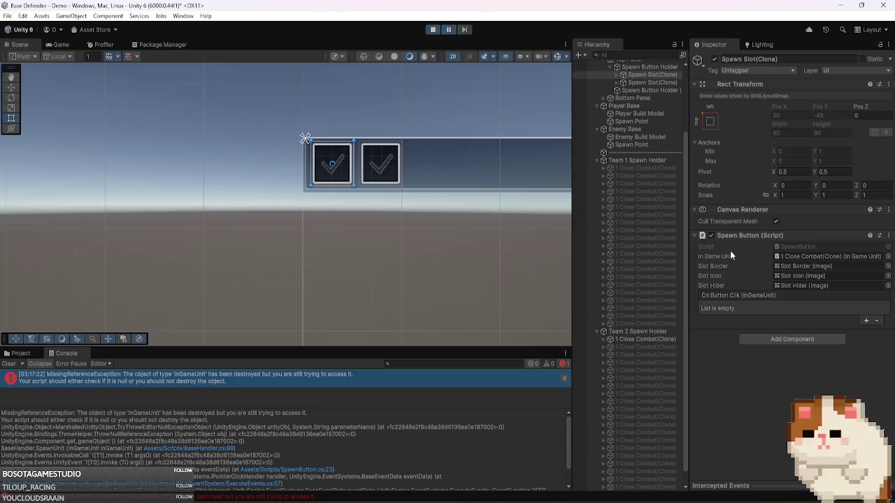
pyautogui.click(802, 256)
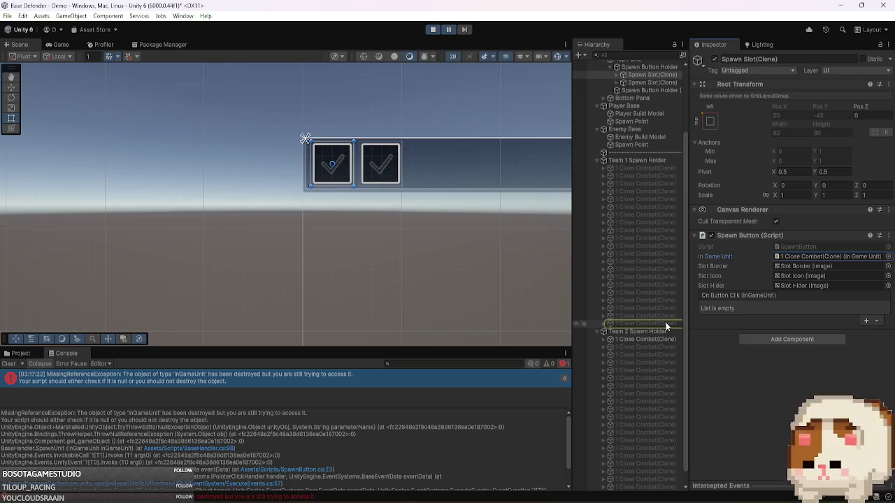
pyautogui.click(669, 83)
pyautogui.click(790, 256)
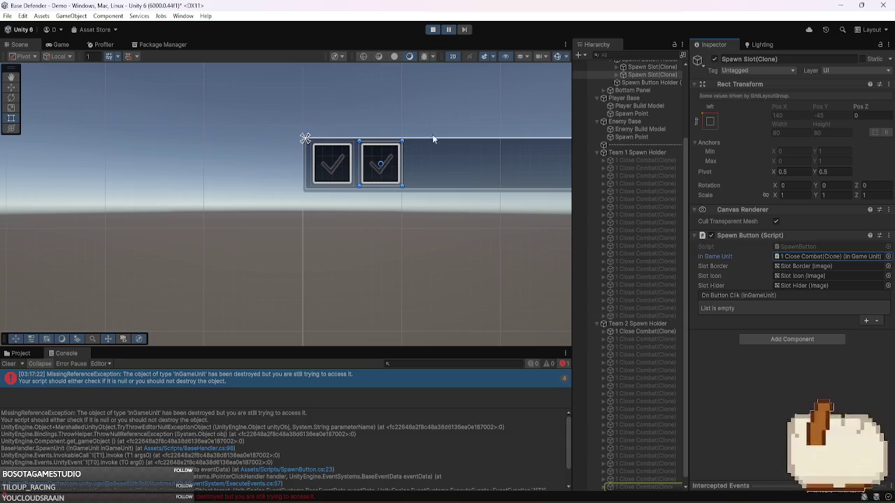
pyautogui.click(448, 29)
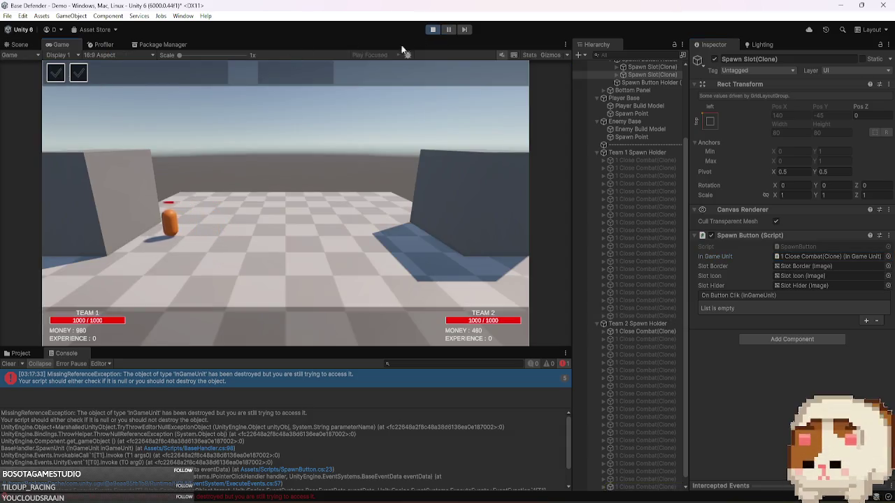
# - Clear the Console errors, spend Team 1 money spawning a unit, and stop Play mode
pyautogui.click(9, 363)
pyautogui.click(77, 80)
pyautogui.click(77, 80)
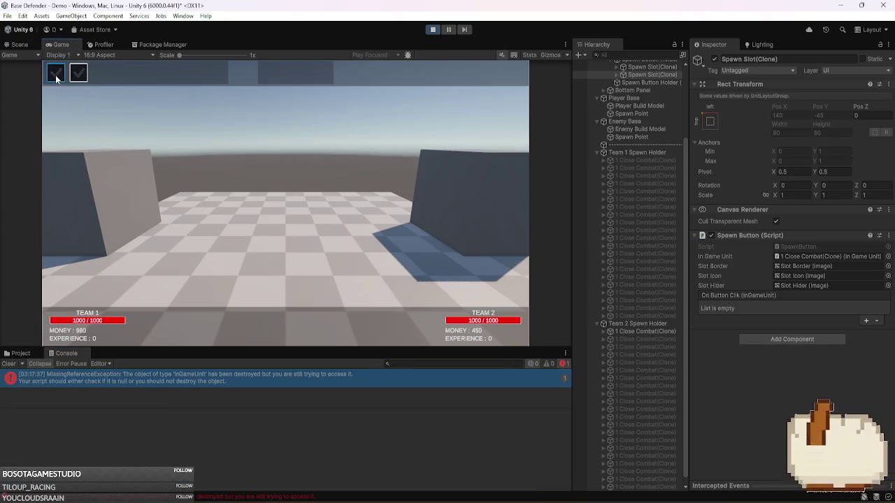
pyautogui.click(433, 30)
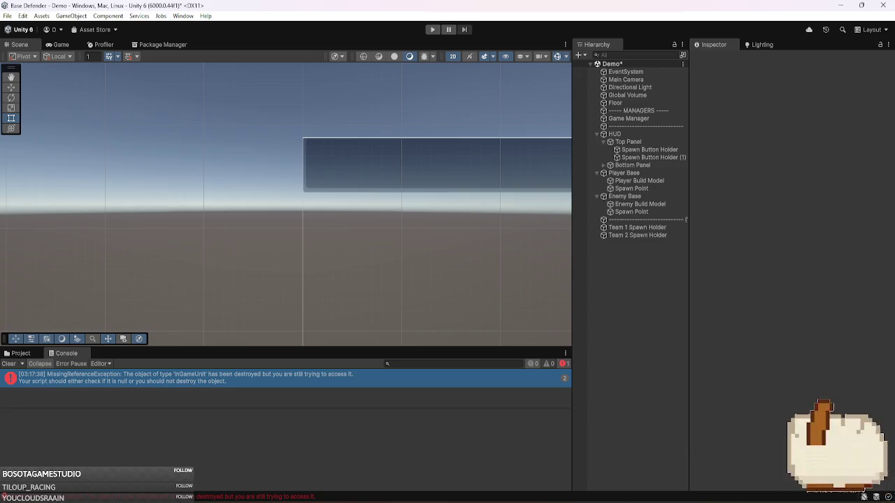
# - Inspect the Enemy Base settings and collapse its Buildings list
pyautogui.moveTo(678, 500)
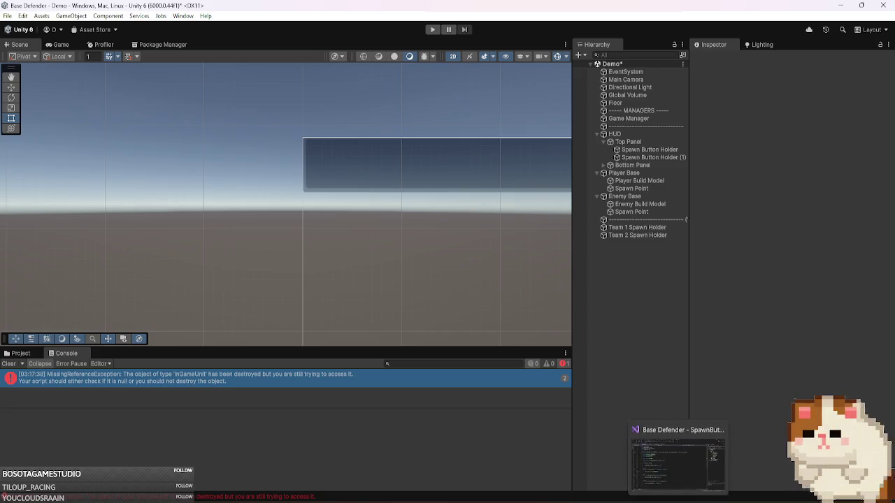
pyautogui.click(637, 197)
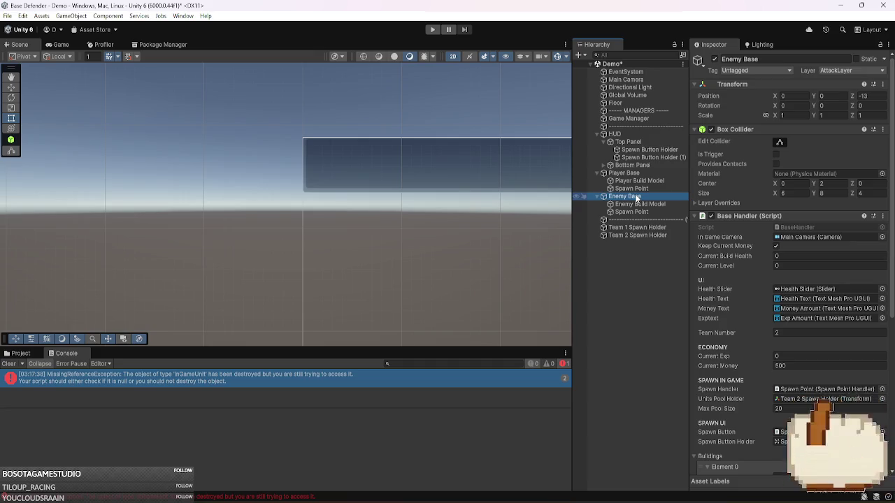
pyautogui.scroll(-5, 728, 265)
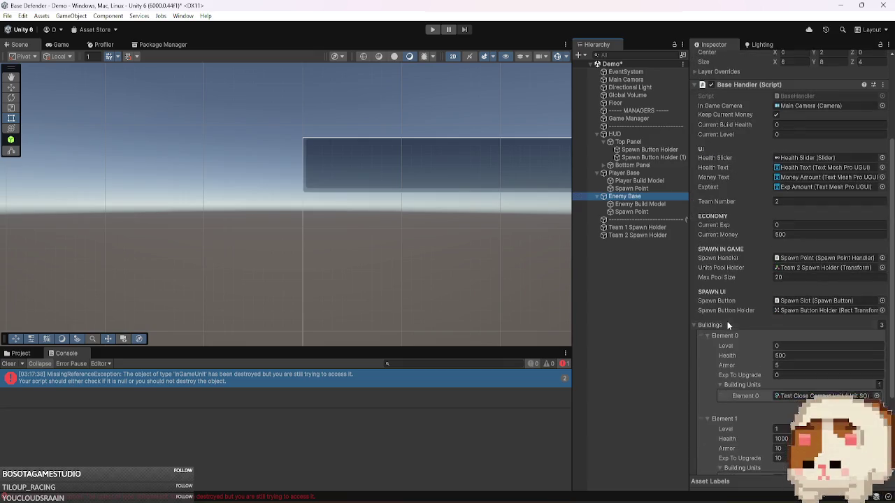
pyautogui.click(727, 325)
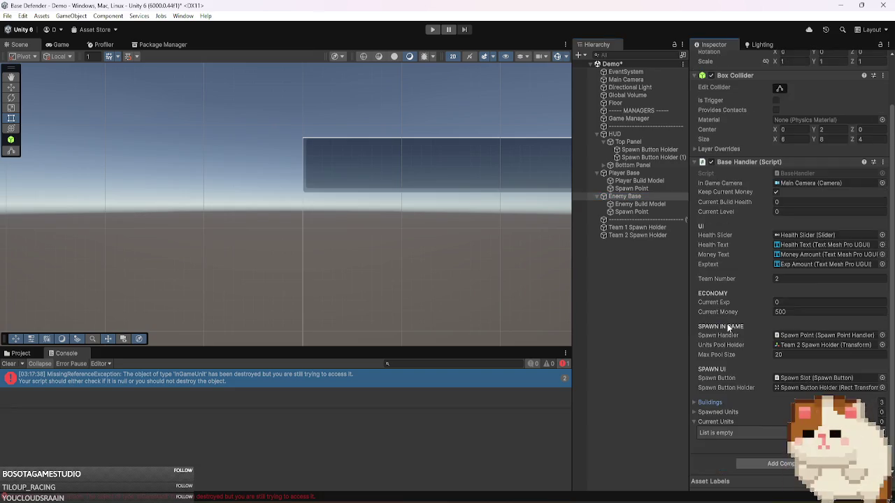
# - Open the TEEEEEEEEEEST unit asset in Scriptables Objects and ping its 1 Close Combat Unit Prefab
pyautogui.moveTo(678, 499)
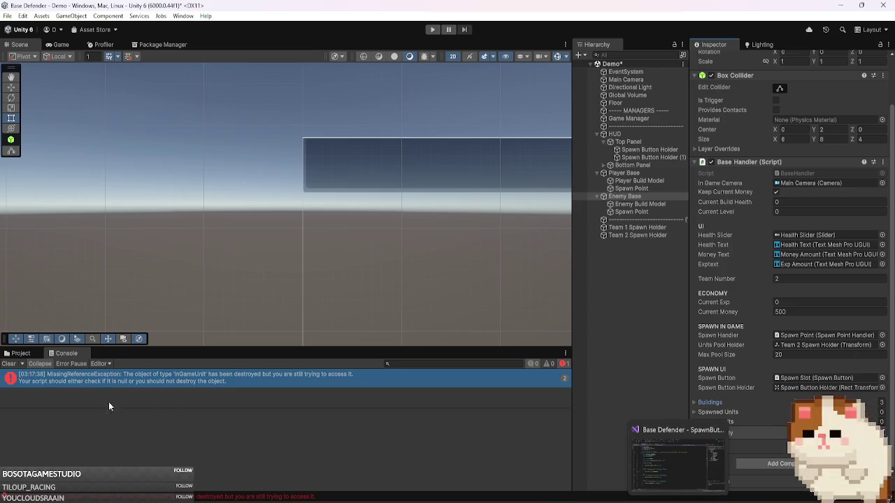
pyautogui.click(19, 354)
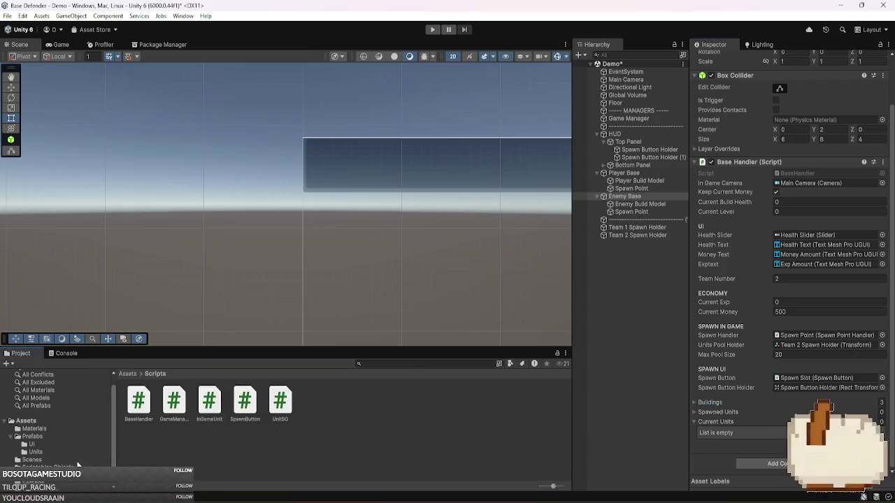
pyautogui.click(41, 467)
pyautogui.click(147, 410)
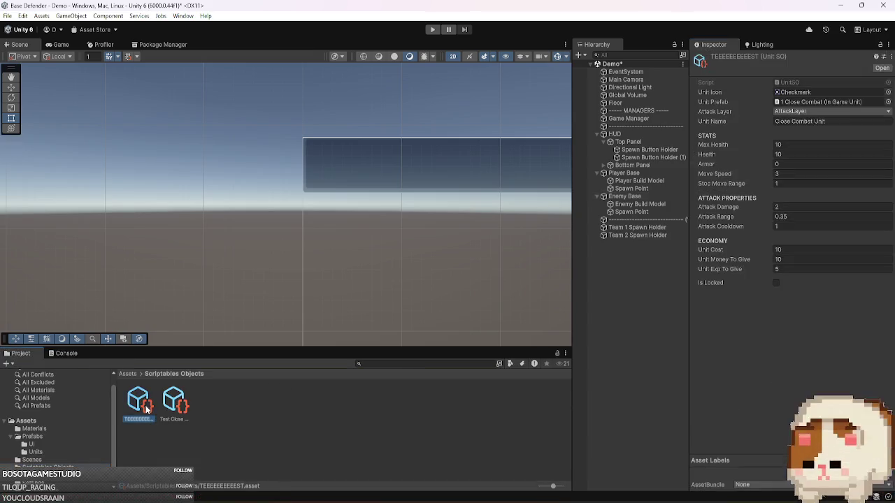
pyautogui.click(833, 100)
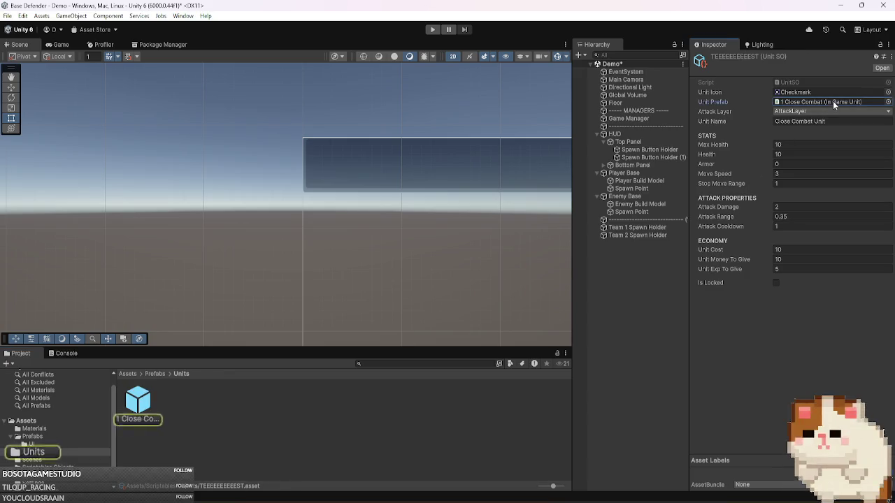
# - In BaseHandler.cs, follow ChangeLevel's SetupUnitsPool call to its definition and highlight the instantiated unitPrefab
pyautogui.hotkey('alt', 'Tab')
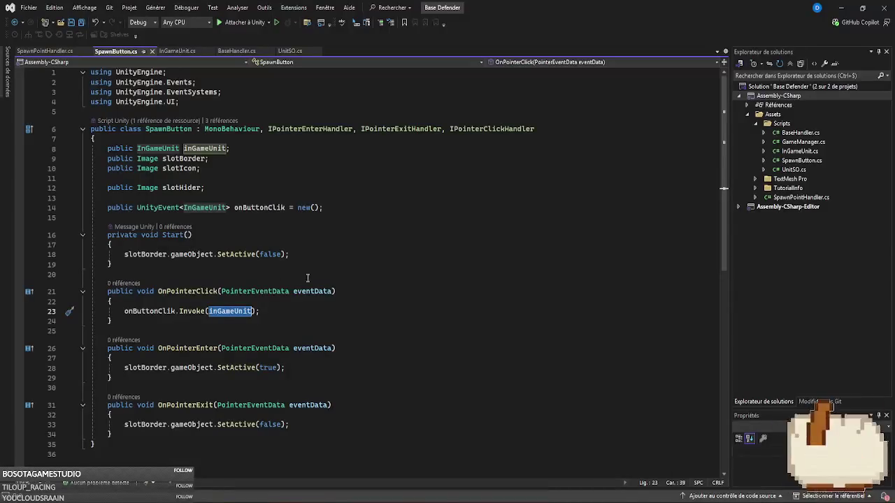
pyautogui.click(236, 50)
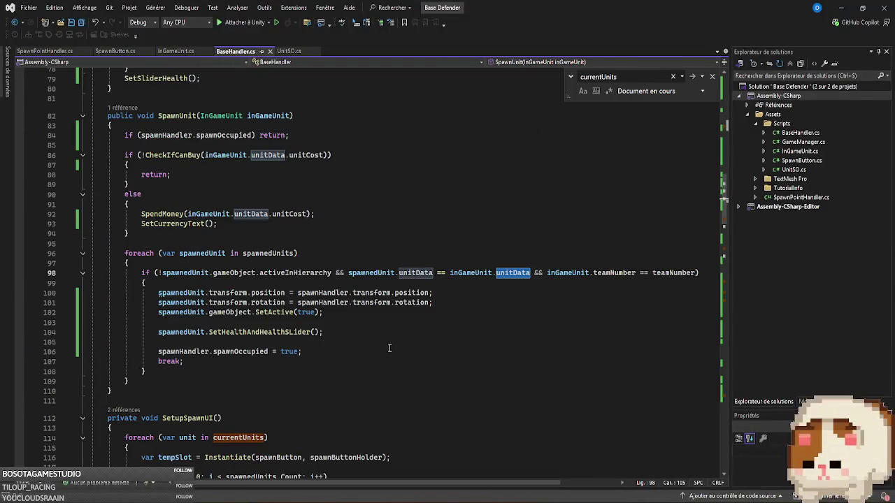
pyautogui.scroll(-9, 391, 350)
pyautogui.scroll(-13, 402, 350)
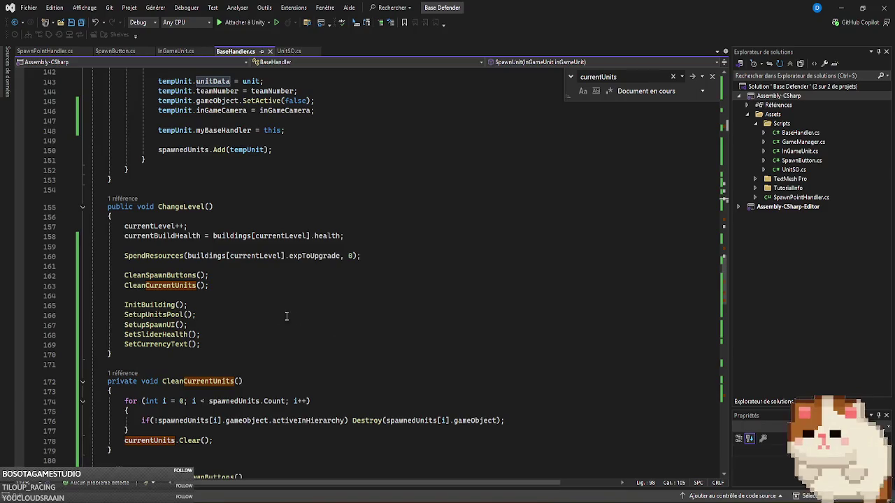
pyautogui.click(247, 316)
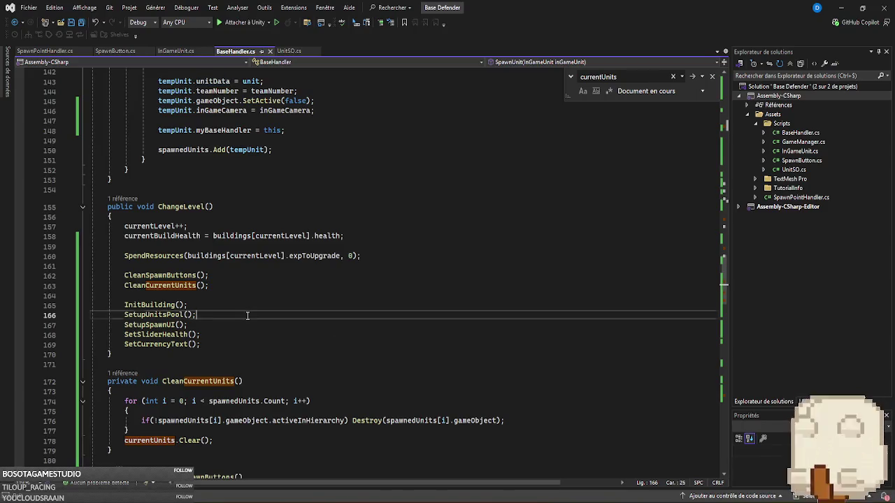
pyautogui.keyDown('ctrl'); pyautogui.click(166, 315); pyautogui.keyUp('ctrl')
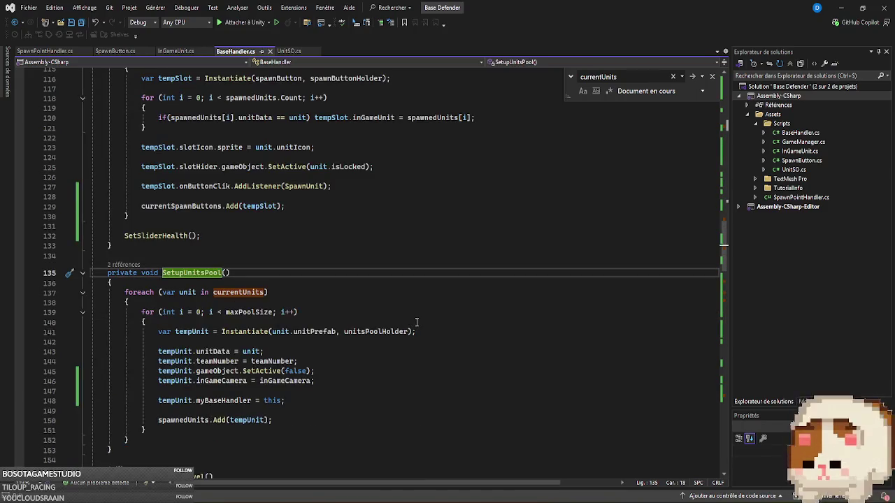
pyautogui.doubleClick(315, 333)
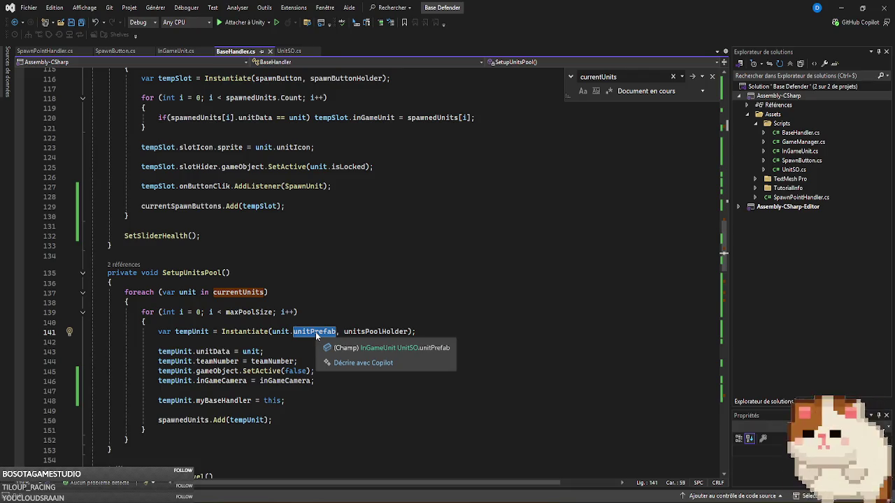
pyautogui.hotkey('alt', 'Tab')
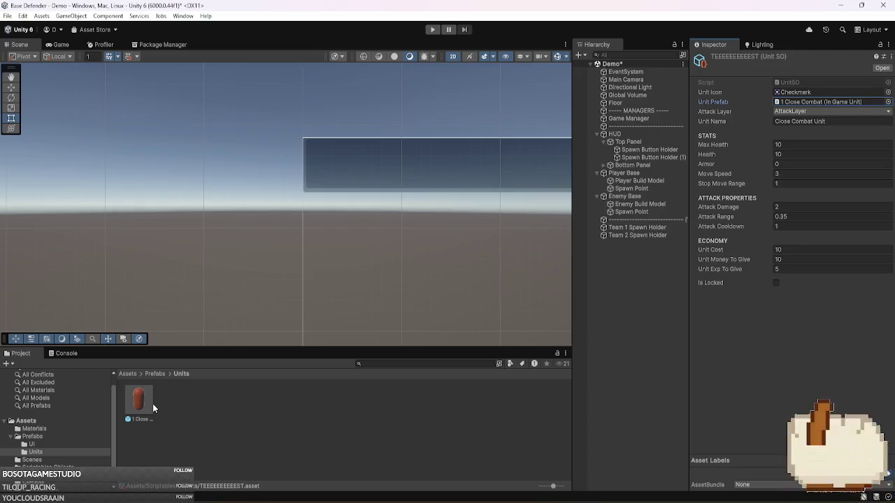
# - Duplicate the 1 Close Combat unit prefab and name the copy TEST Prefab
pyautogui.click(838, 102)
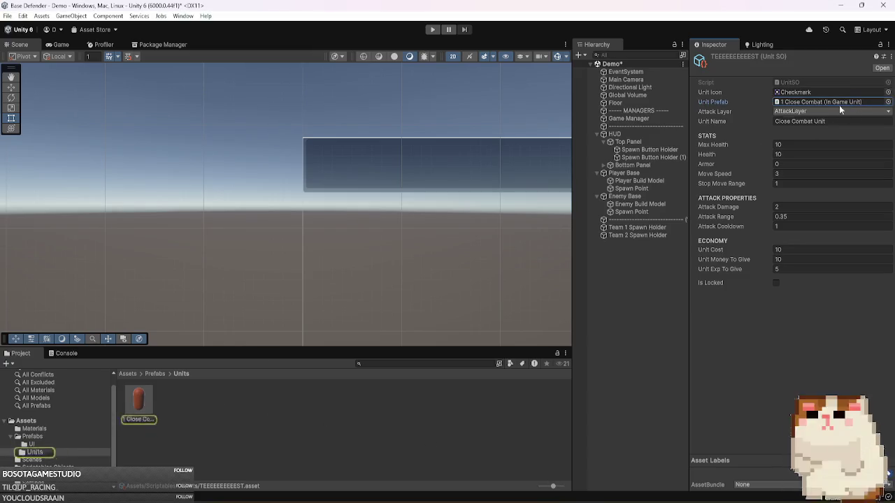
pyautogui.click(131, 404)
pyautogui.hotkey('ctrl', 'd')
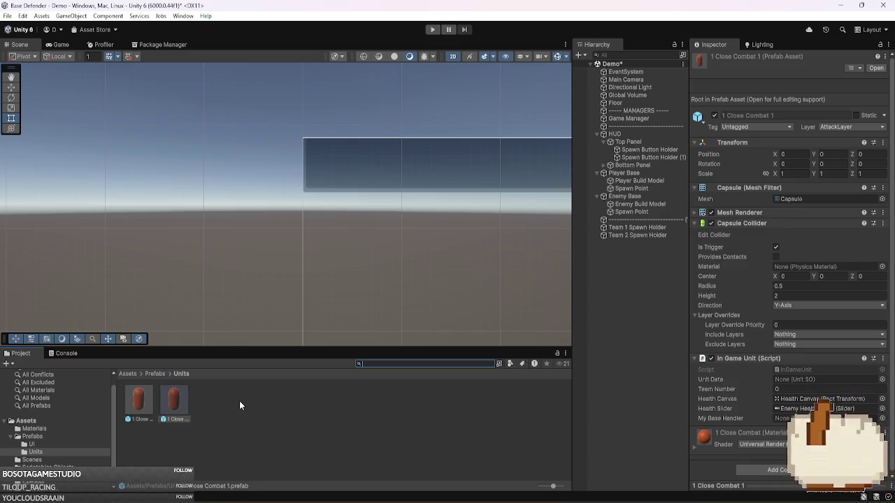
pyautogui.click(220, 422)
pyautogui.press('F2')
pyautogui.write('TEST Prefab')
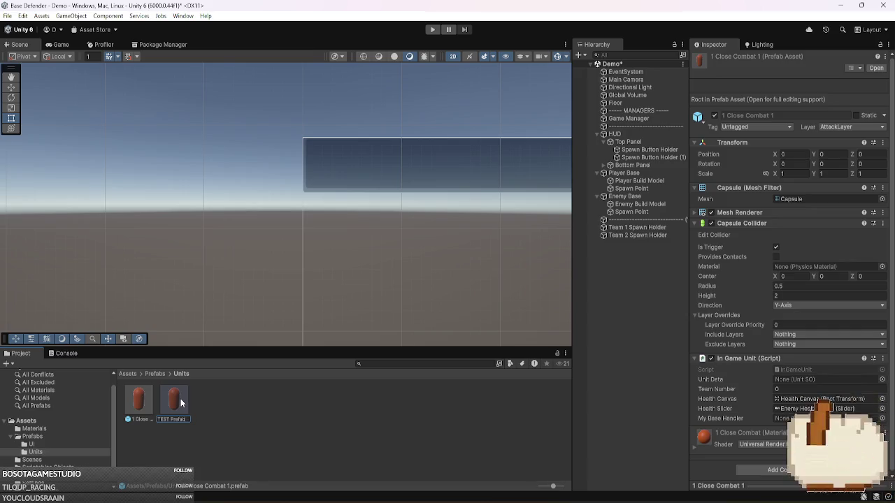
pyautogui.press('Return')
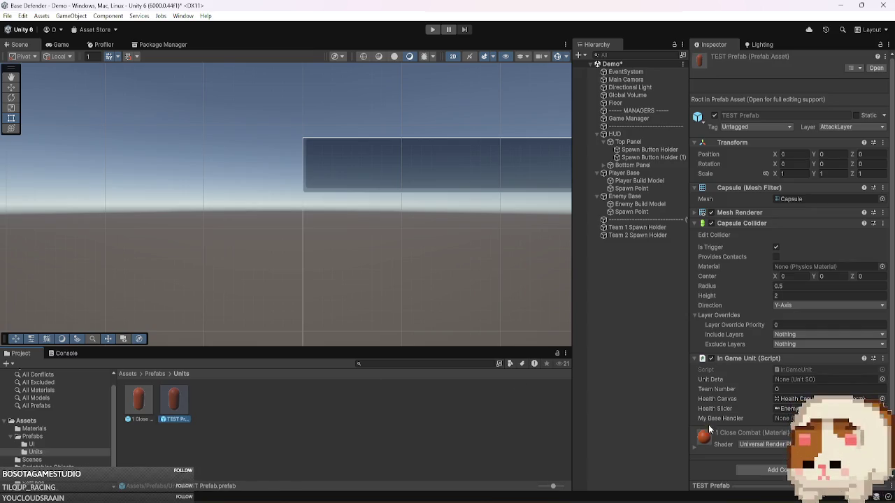
# - Set the 1 Close Combat 1 material's Base Map colour to green 03BA00
pyautogui.rightClick(705, 436)
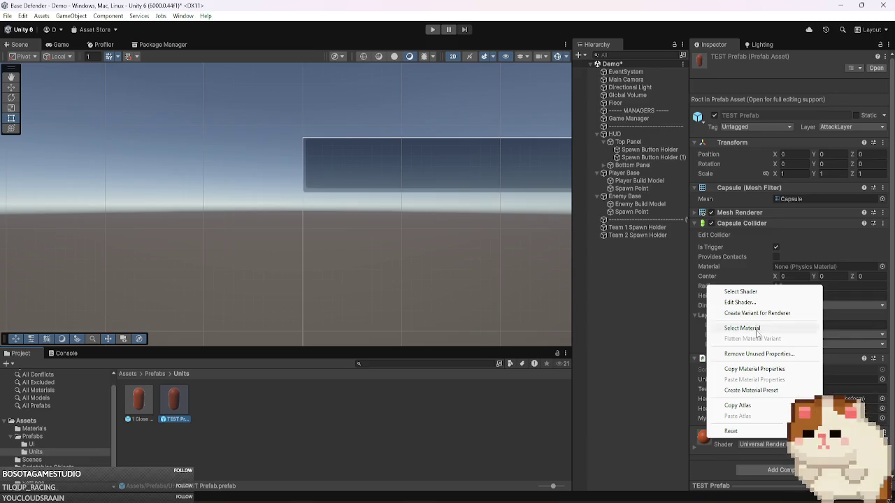
pyautogui.click(756, 333)
pyautogui.click(149, 397)
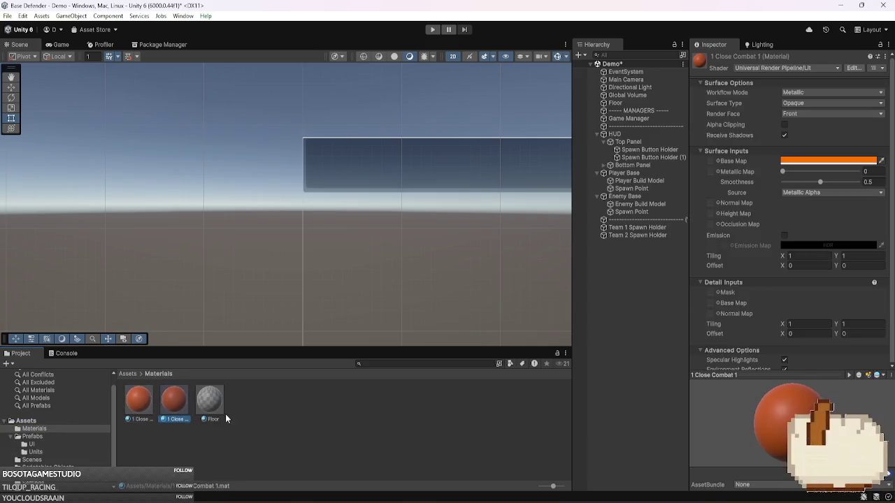
pyautogui.click(815, 161)
pyautogui.click(816, 196)
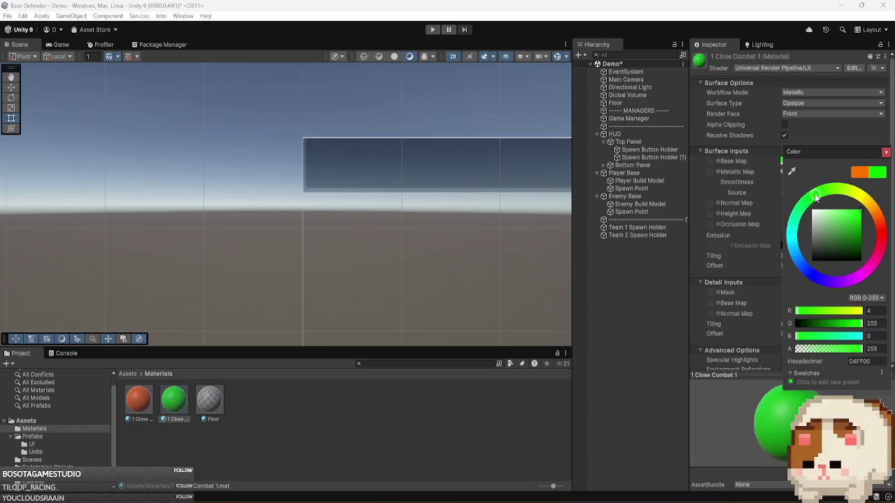
pyautogui.click(861, 224)
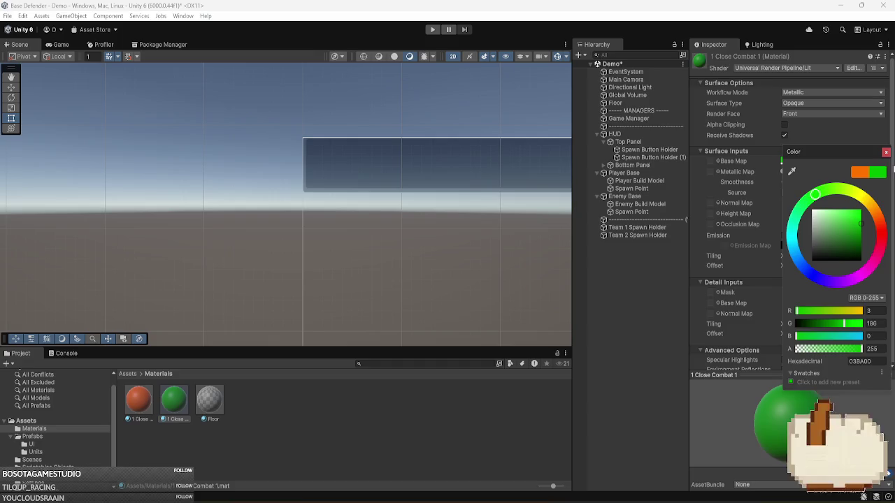
pyautogui.click(886, 151)
# - Select TEST Prefab and browse the UI, Materials and Units folders, checking its material details
pyautogui.click(34, 452)
pyautogui.click(173, 403)
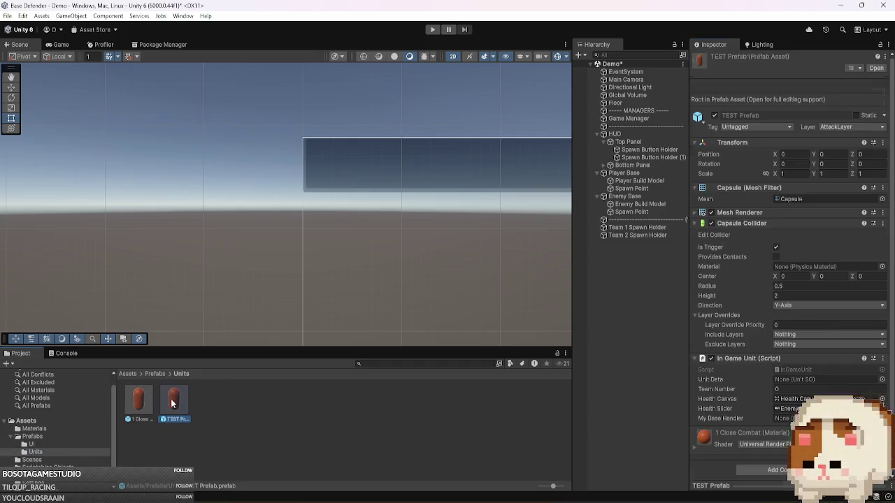
pyautogui.click(45, 442)
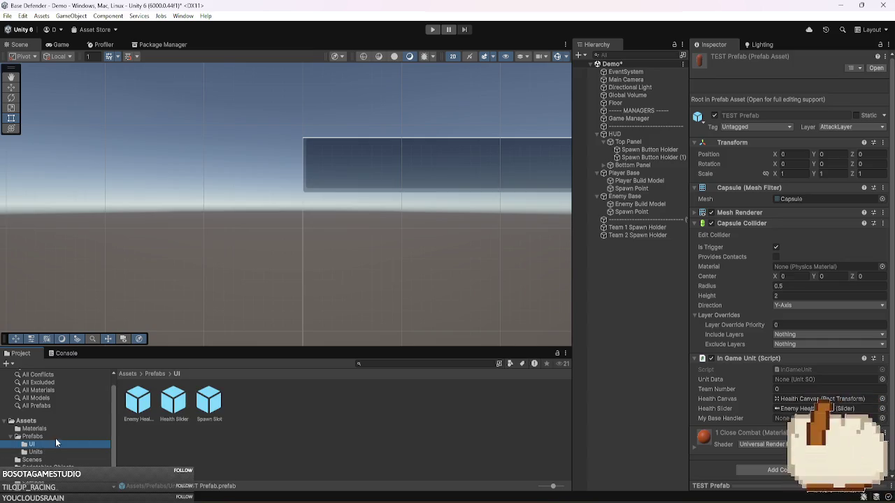
pyautogui.click(46, 423)
pyautogui.click(36, 429)
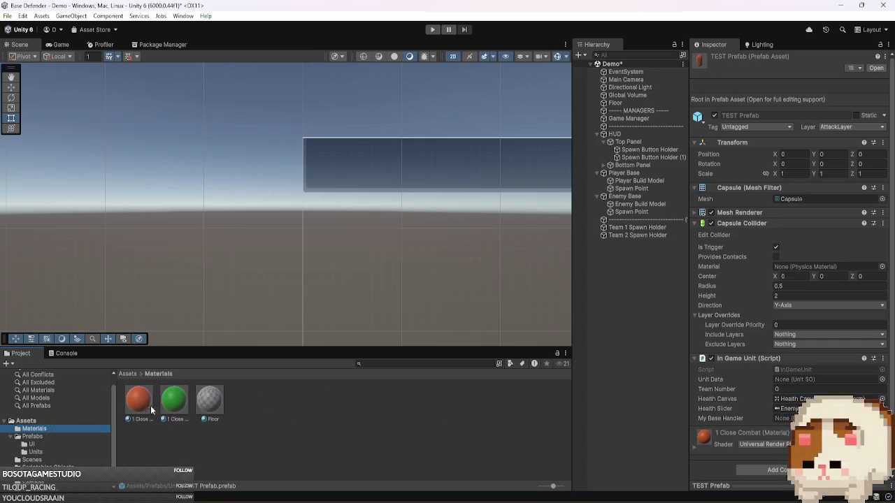
pyautogui.click(708, 438)
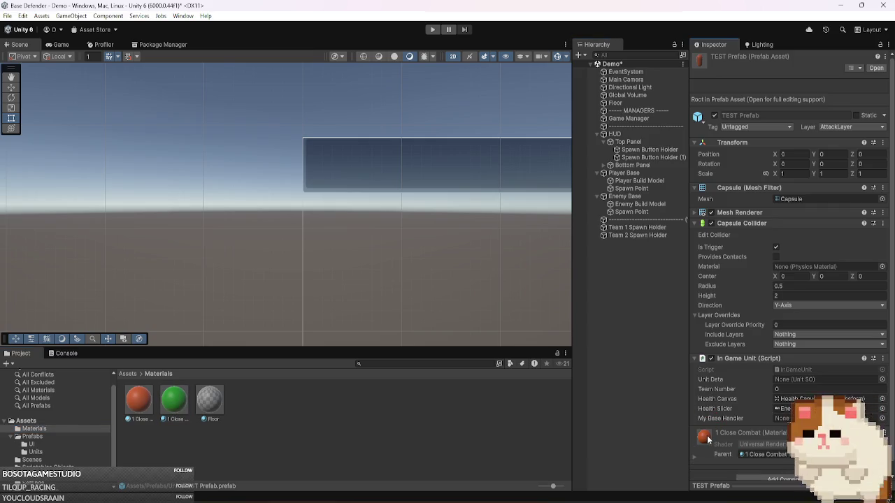
pyautogui.click(708, 438)
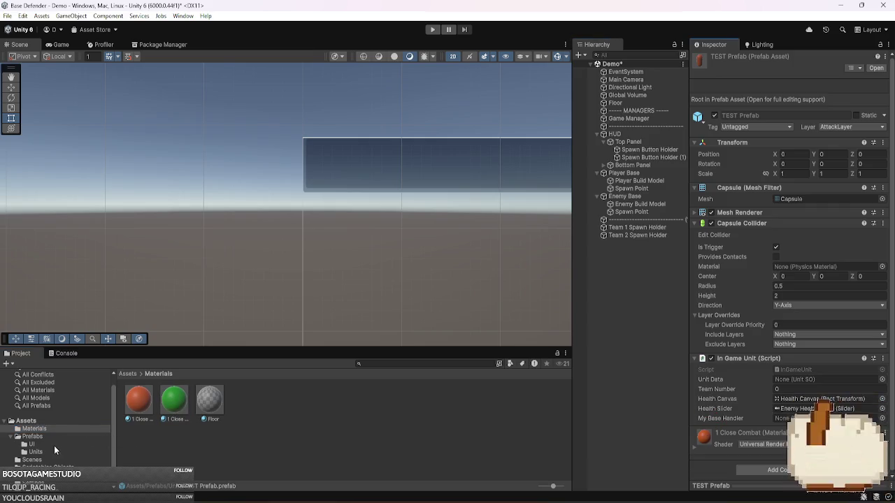
pyautogui.click(35, 451)
# - Assign the green 1 Close Combat 1 material to TEST Prefab's Mesh Renderer Element 0
pyautogui.doubleClick(169, 410)
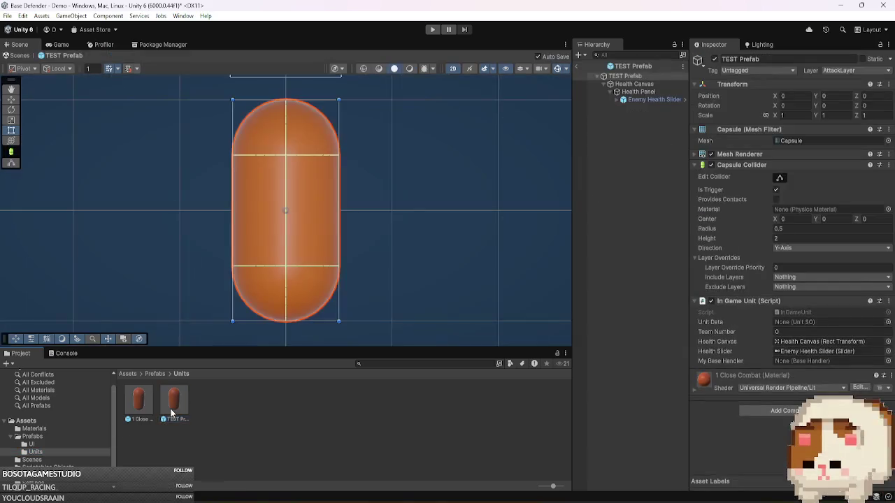
pyautogui.click(36, 428)
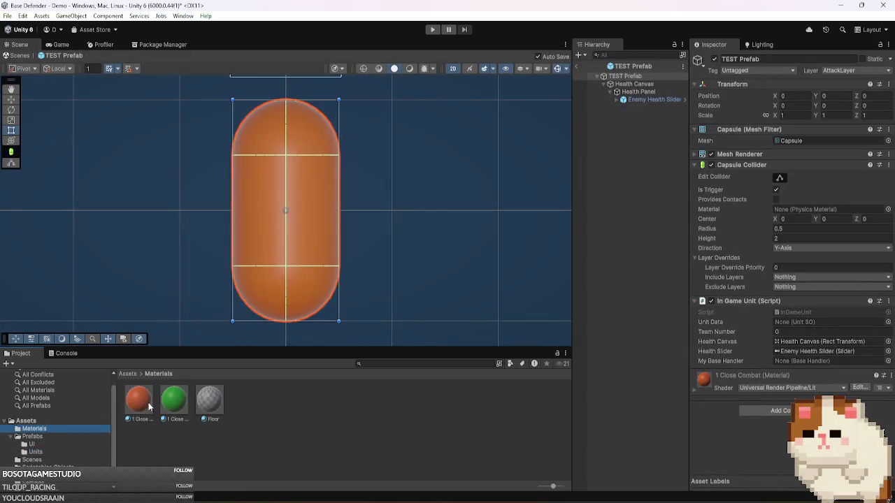
pyautogui.click(741, 154)
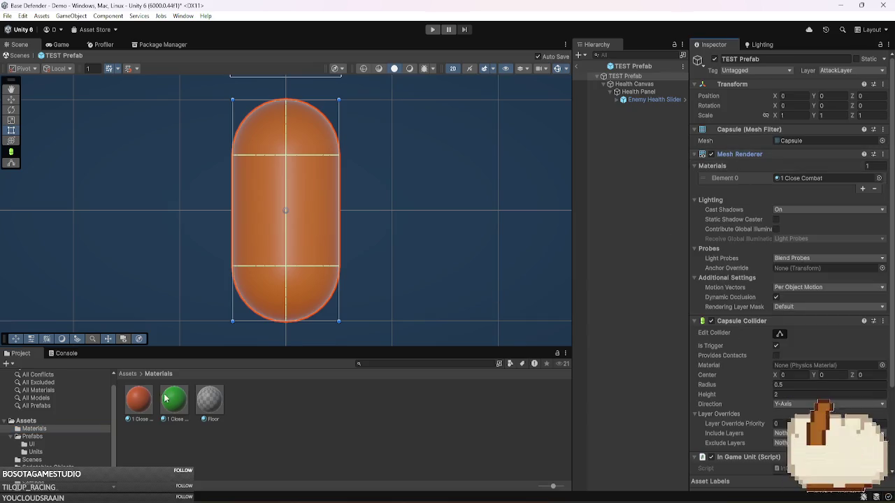
pyautogui.moveTo(169, 400); pyautogui.dragTo(806, 182)
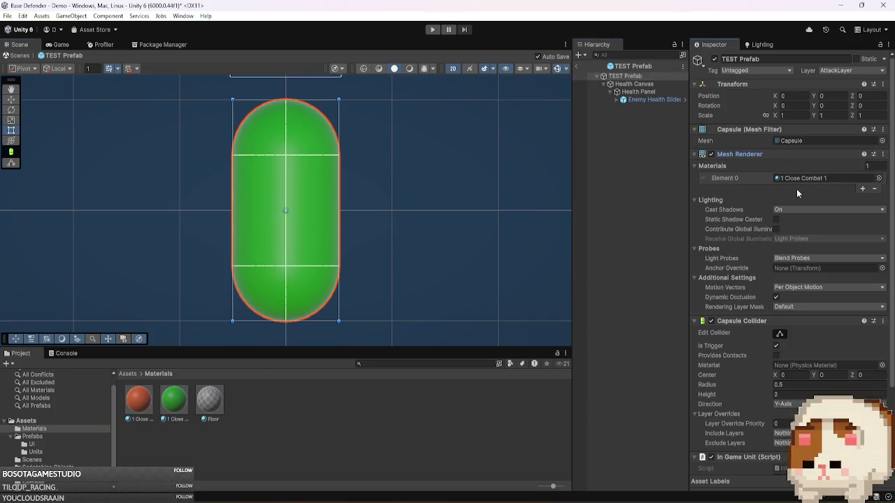
# - Rename the green material to Test Close Combat
pyautogui.click(174, 404)
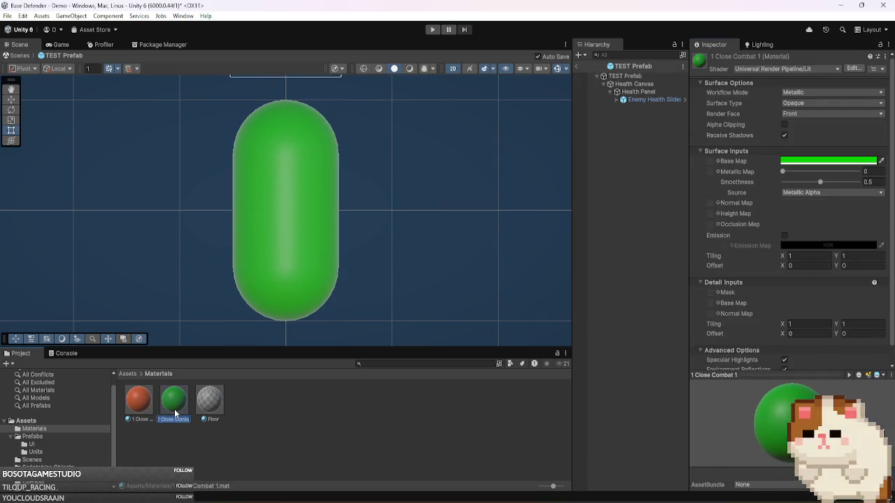
pyautogui.write('Test')
pyautogui.write(' Close Combat')
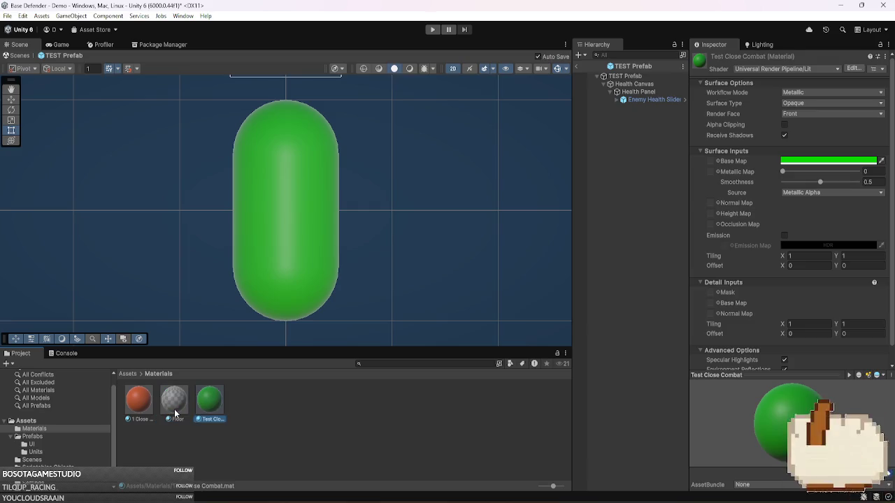
pyautogui.press('Return')
# - Exit Prefab Mode back to the Demo scene and save it
pyautogui.click(577, 67)
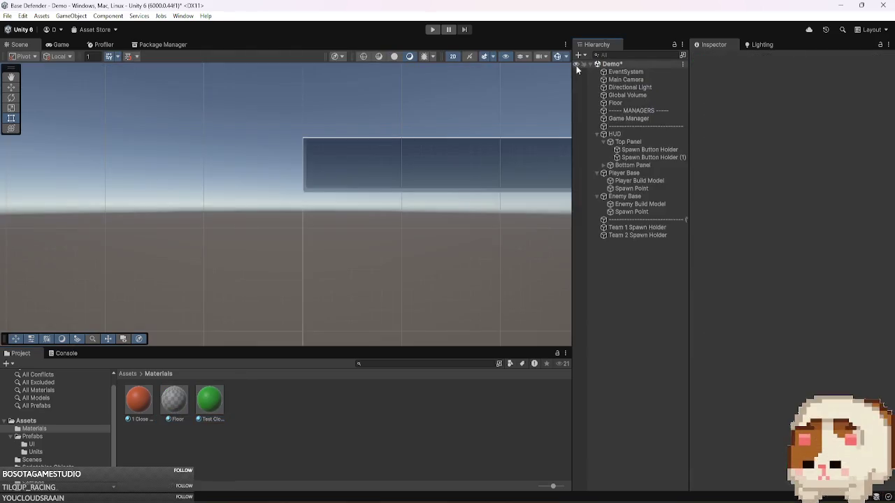
pyautogui.hotkey('ctrl', 's')
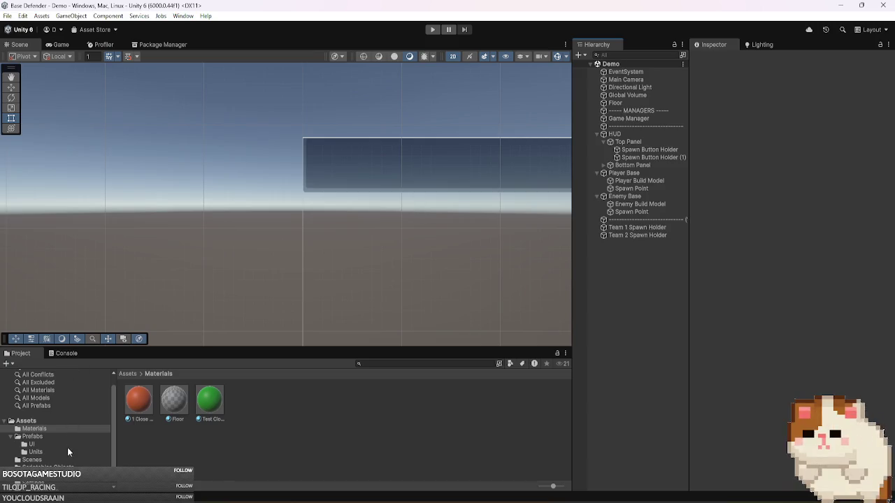
pyautogui.click(79, 460)
# - Play-test by spawning several Team 1 units while inspecting Player Base, then pause
pyautogui.hotkey('ctrl', 'p')
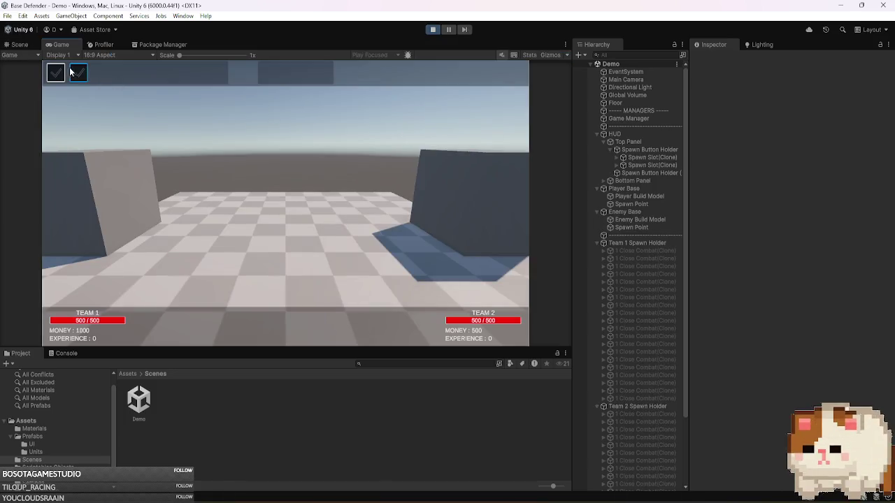
pyautogui.click(80, 74)
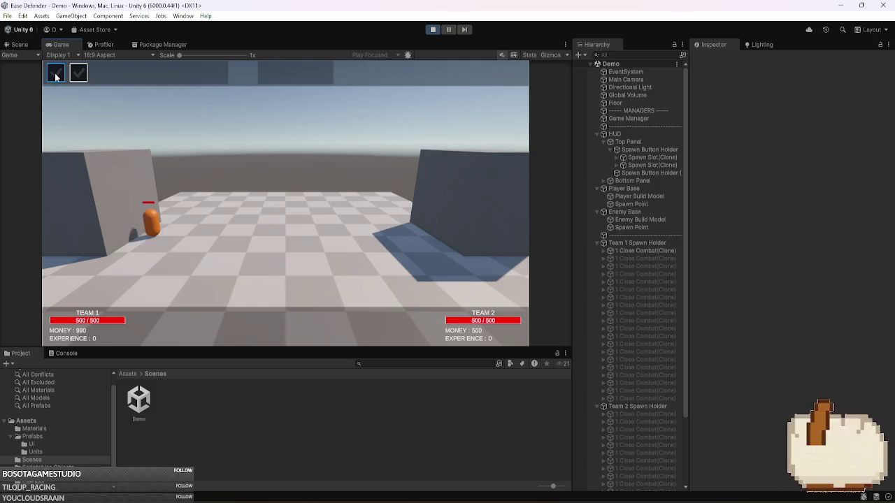
pyautogui.click(615, 191)
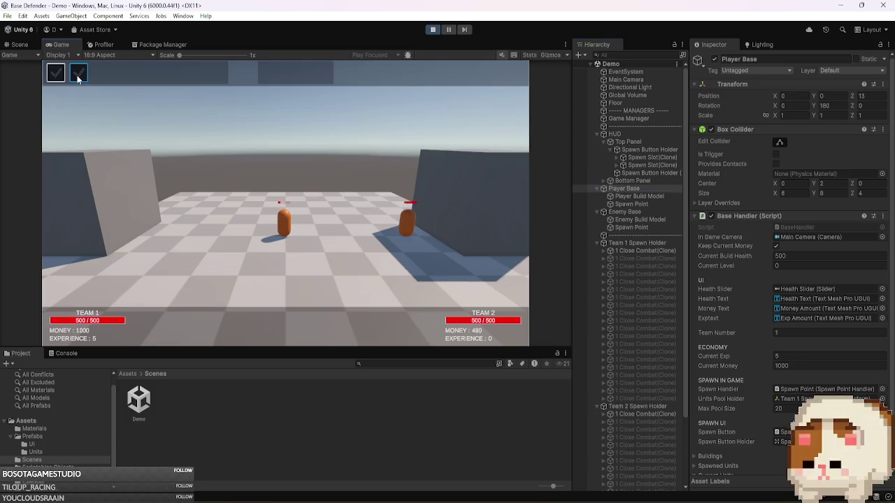
pyautogui.click(54, 78)
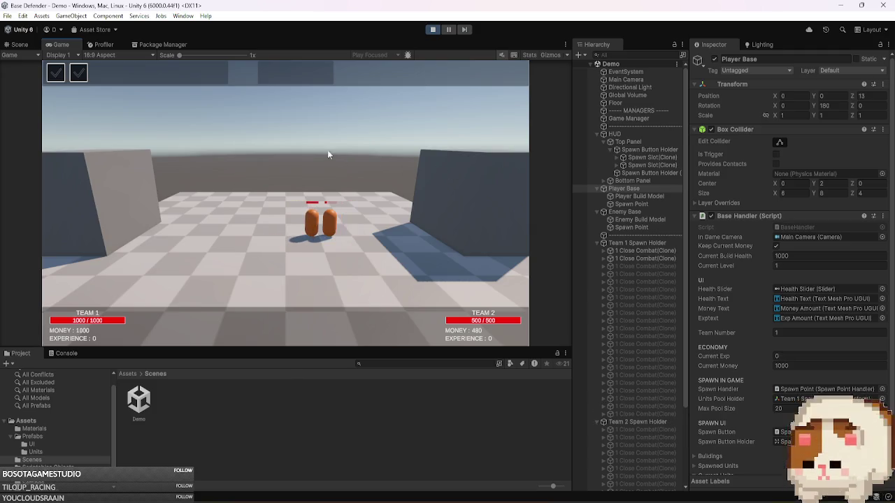
pyautogui.click(79, 81)
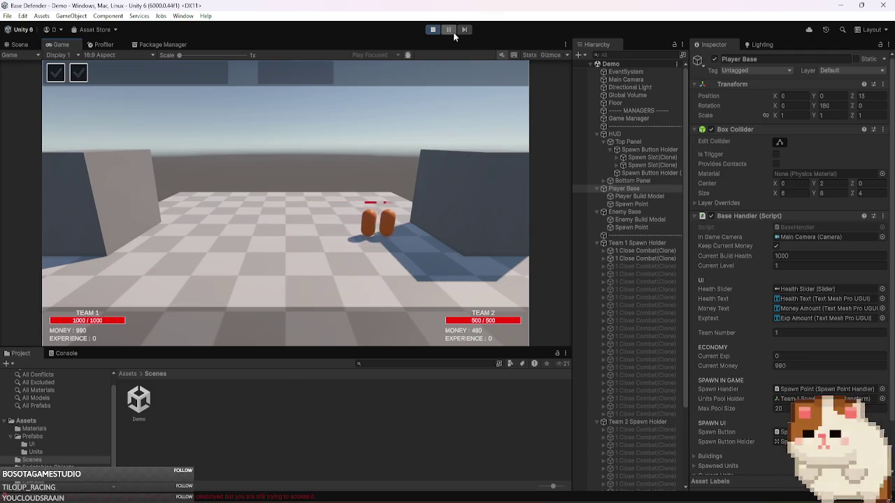
pyautogui.click(453, 29)
# - Open the MissingReferenceException's source line in BaseHandler.cs from the Console, then return to Unity
pyautogui.click(66, 353)
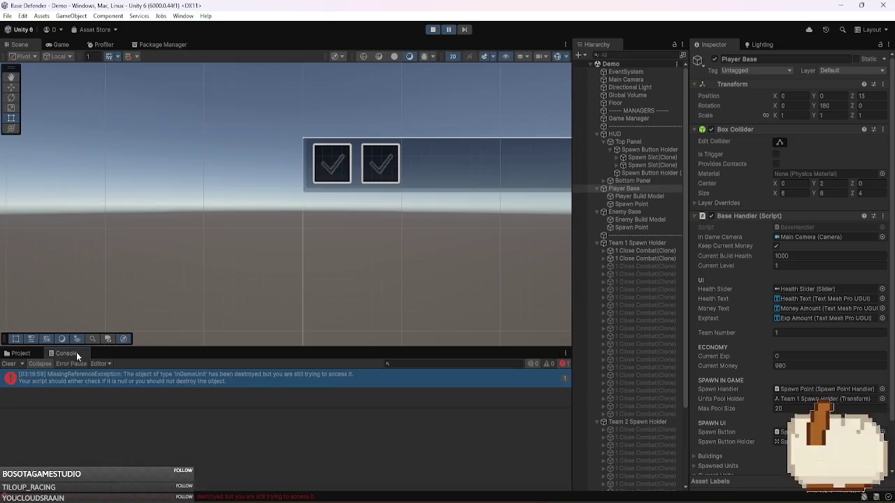
pyautogui.doubleClick(165, 376)
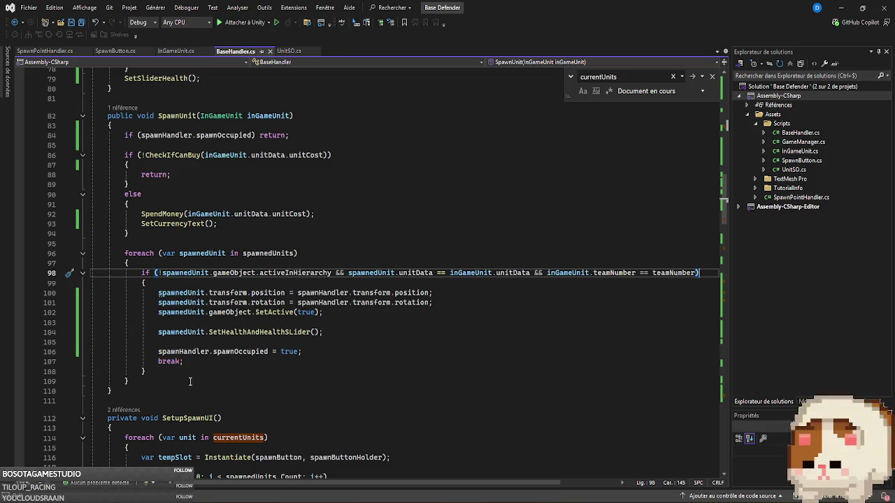
pyautogui.hotkey('alt', 'Tab')
pyautogui.scroll(-3, 765, 281)
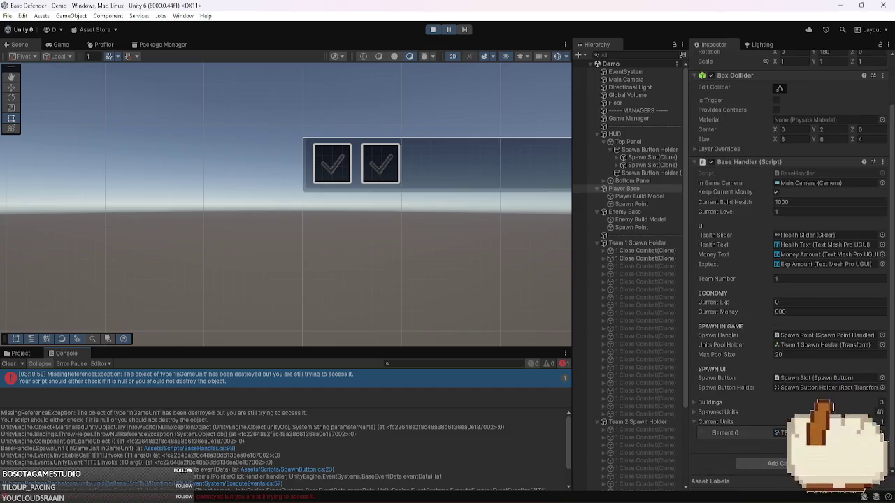
pyautogui.moveTo(678, 502)
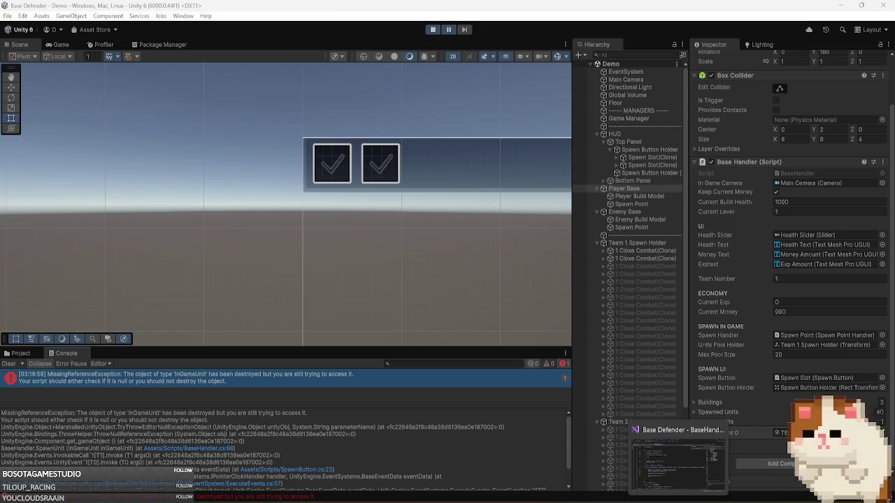
pyautogui.click(690, 436)
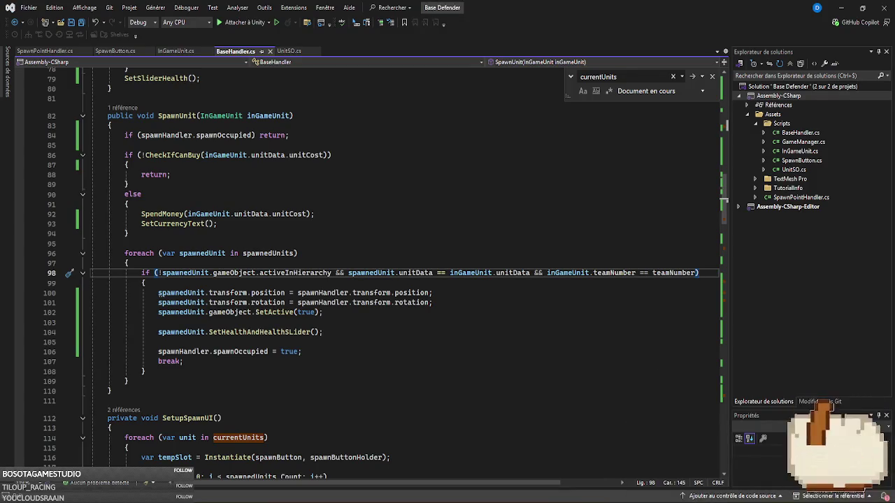
pyautogui.moveTo(678, 502)
pyautogui.click(692, 455)
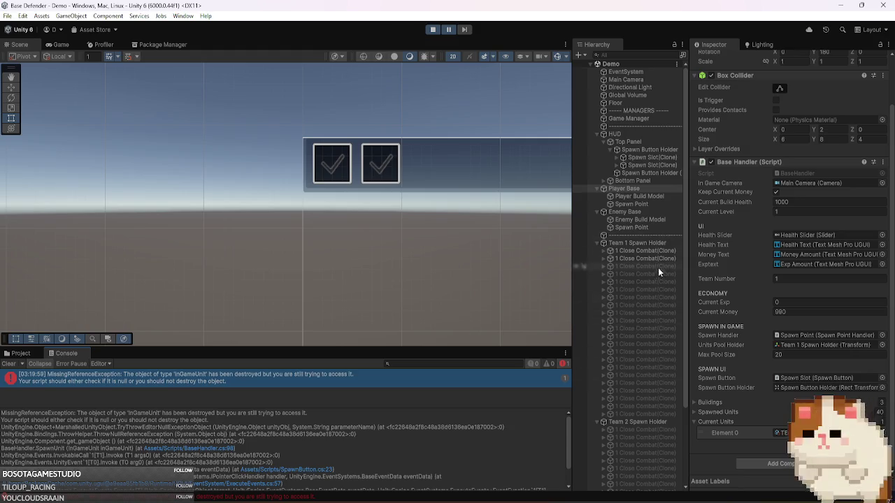
# - Show the Prefabs > Units folder with the red and green unit prefabs and stop the play test
pyautogui.scroll(-3, 652, 323)
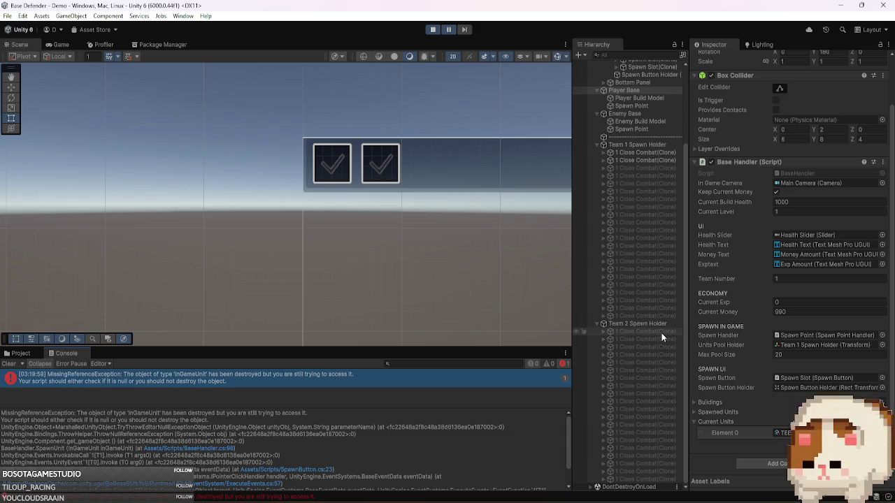
pyautogui.click(21, 353)
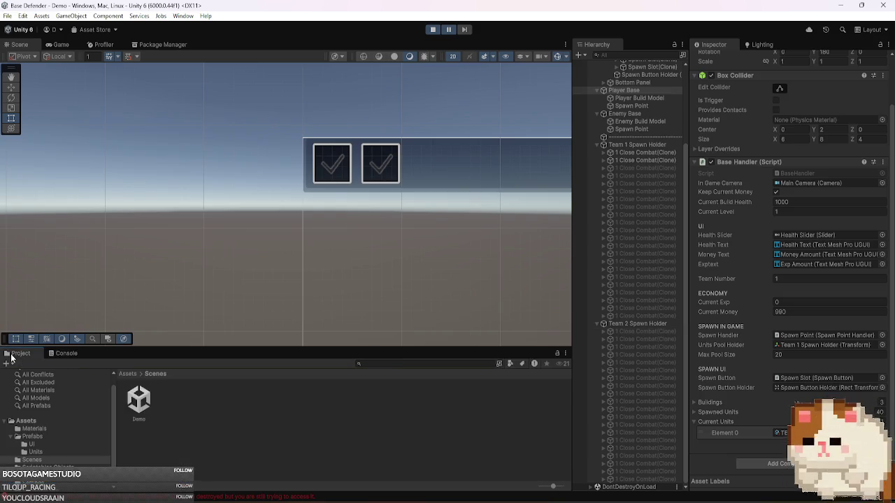
pyautogui.click(56, 452)
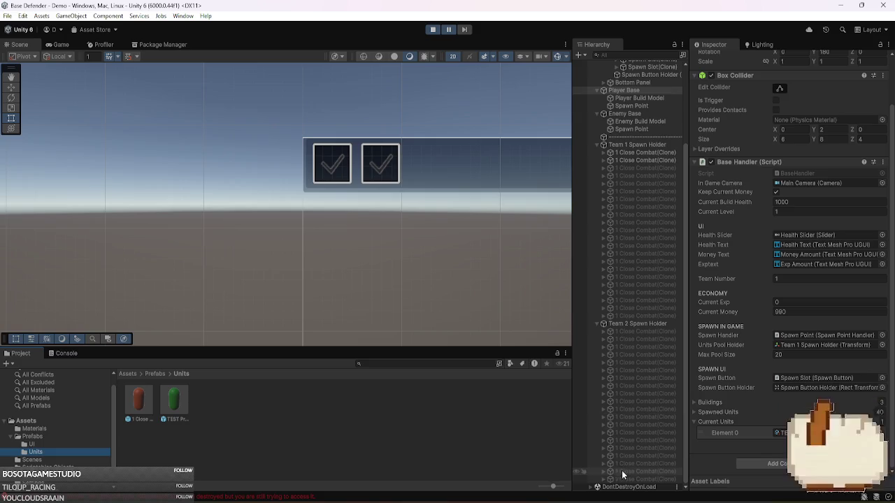
pyautogui.click(432, 29)
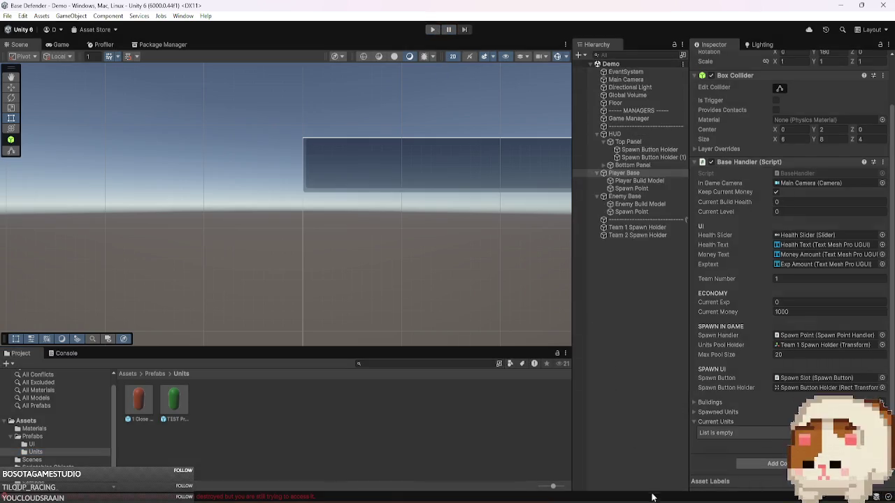
pyautogui.hotkey('alt', 'Tab')
# - Trace ChangeLevel's CleanCurrentUnits call to see how spawnedUnits are destroyed in its loop
pyautogui.scroll(7, 278, 310)
pyautogui.scroll(7, 278, 310)
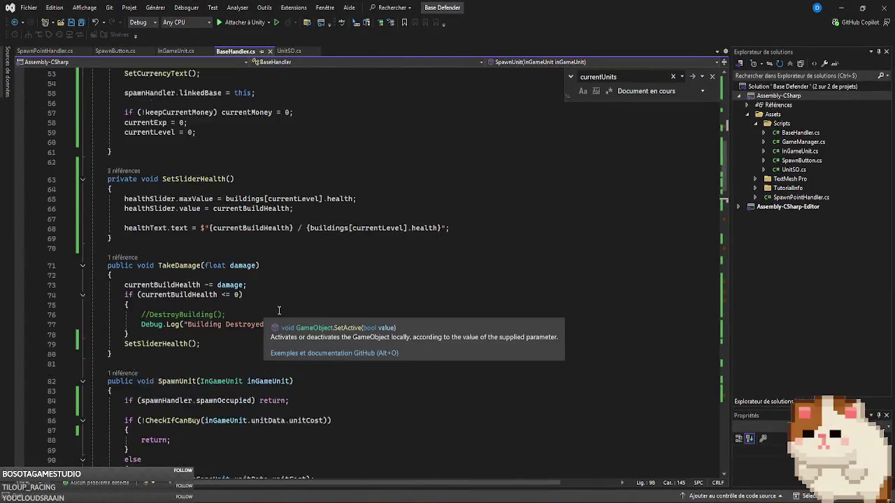
pyautogui.scroll(-20, 279, 310)
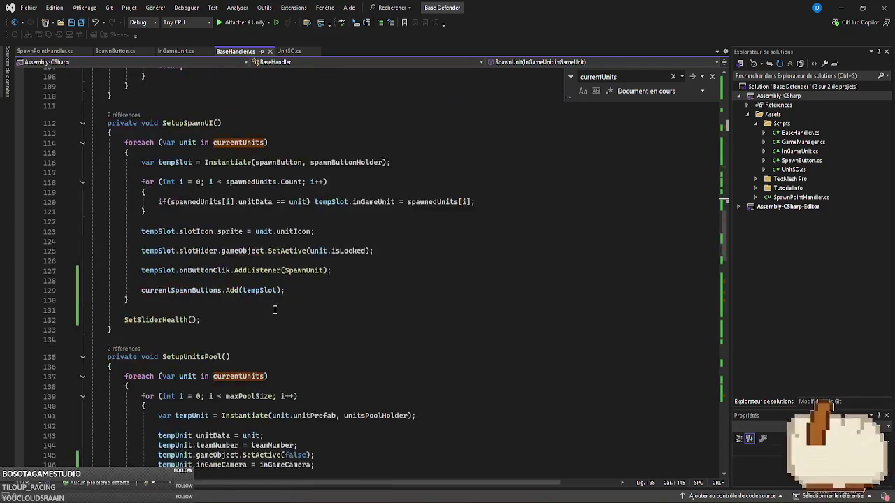
pyautogui.click(231, 276)
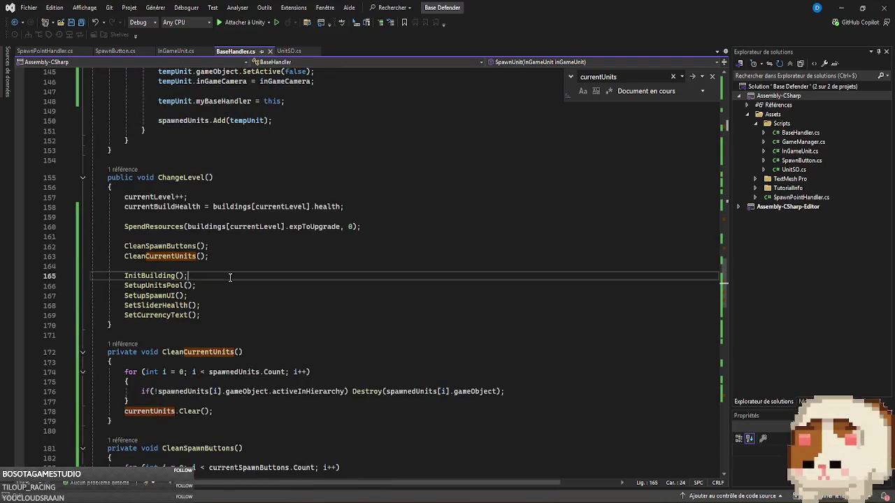
pyautogui.keyDown('ctrl'); pyautogui.click(162, 257); pyautogui.keyUp('ctrl')
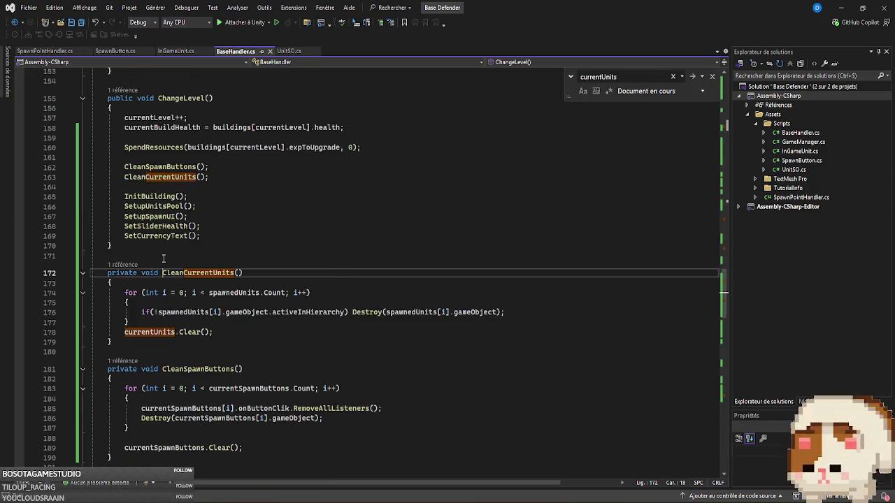
pyautogui.doubleClick(232, 292)
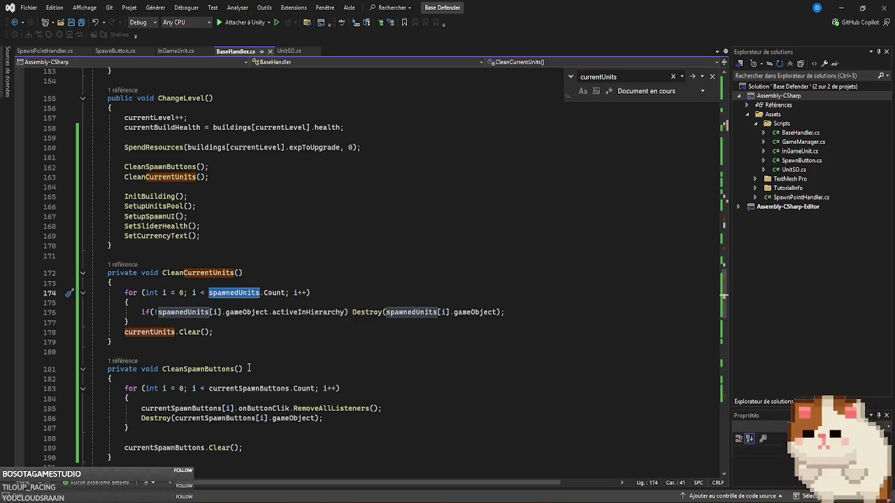
pyautogui.moveTo(157, 334)
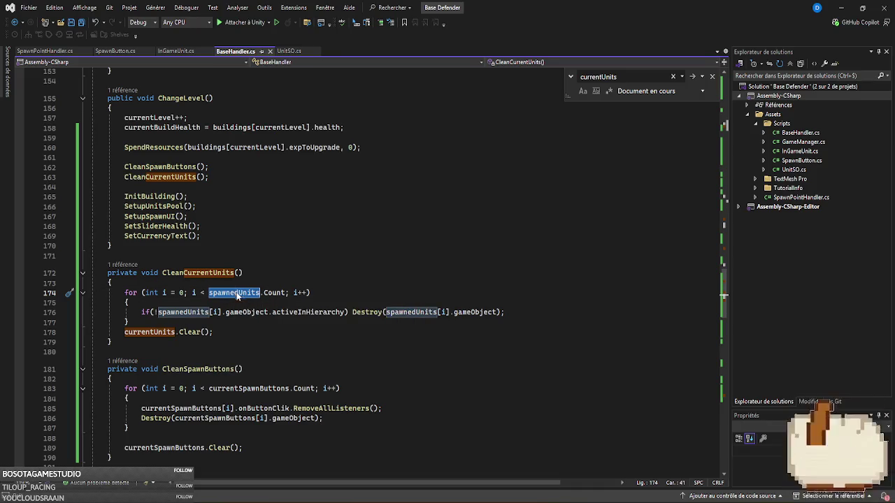
pyautogui.click(352, 312)
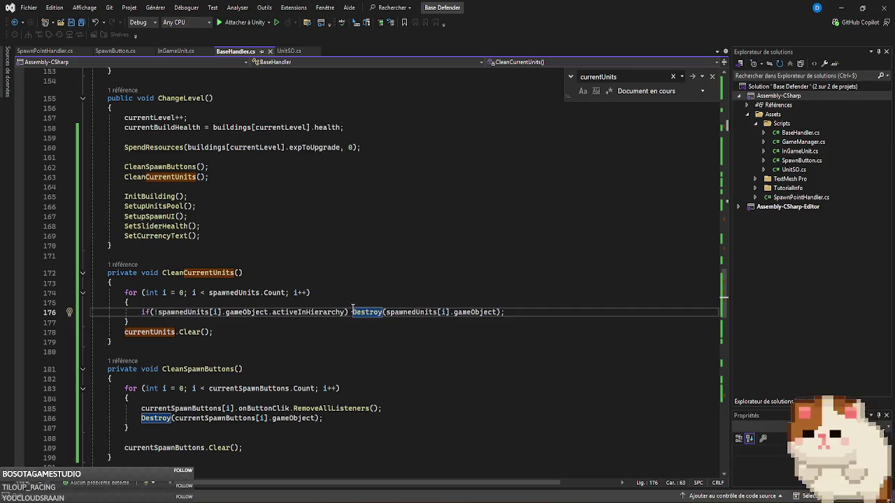
pyautogui.click(234, 176)
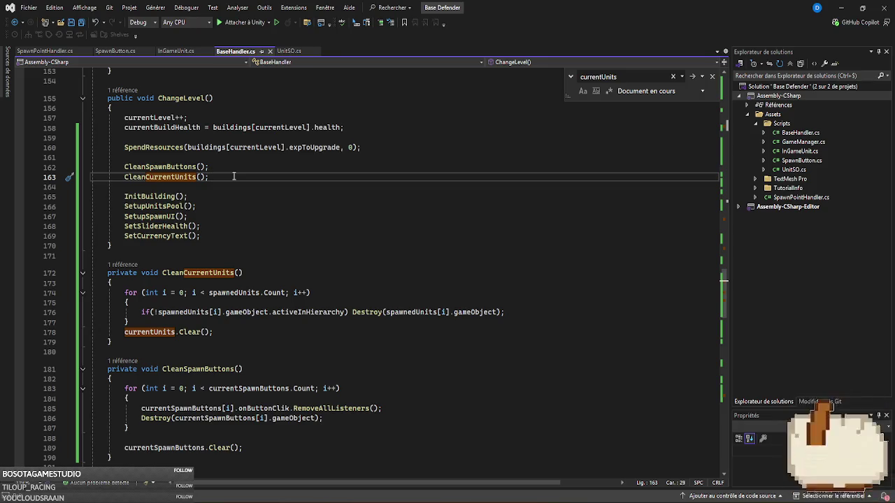
pyautogui.hotkey('alt', 'Tab')
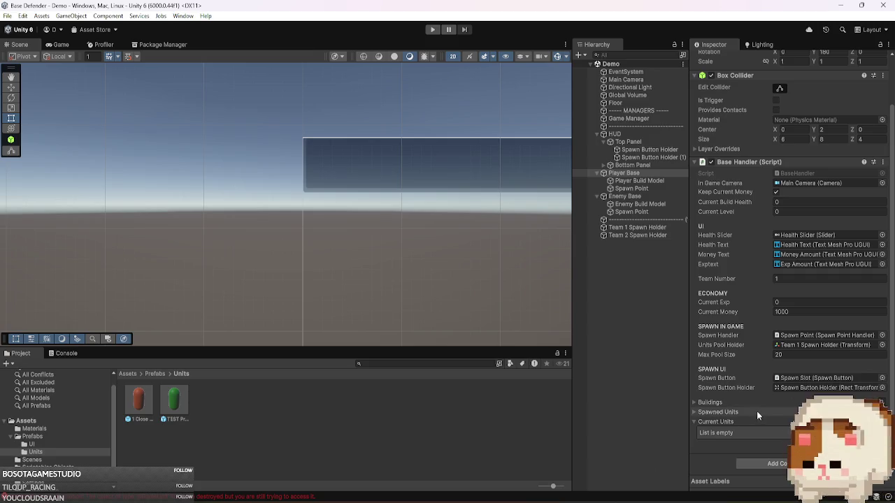
# - Start a play test and expand Player Base's Spawned Units list, showing 20 pooled units
pyautogui.click(432, 29)
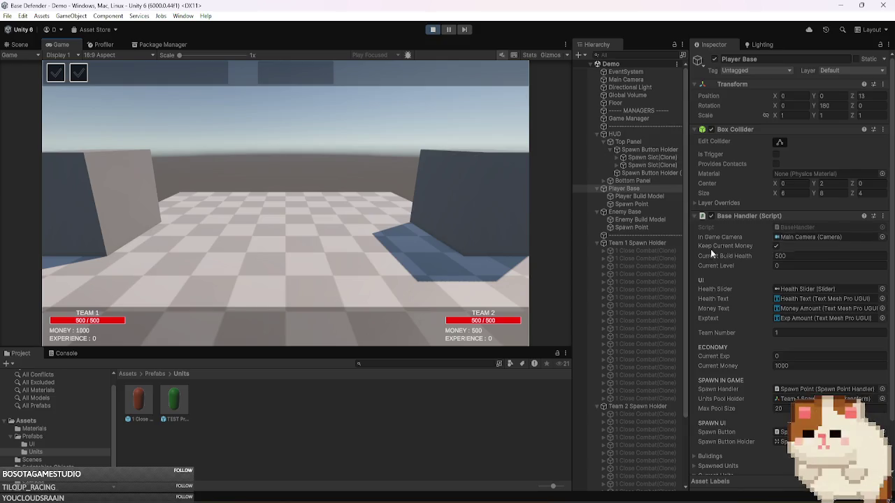
pyautogui.click(714, 414)
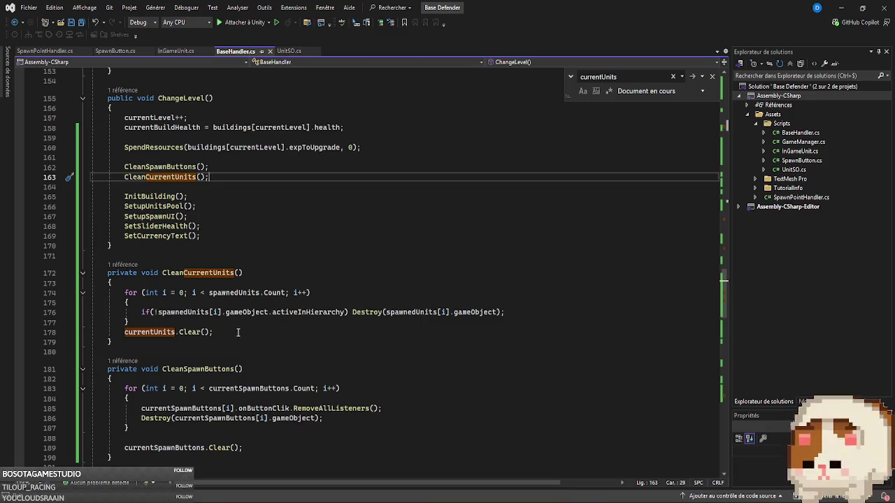
# - Add spawnedUnits.Clear(); right after the destroy loop in CleanCurrentUnits
pyautogui.doubleClick(203, 311)
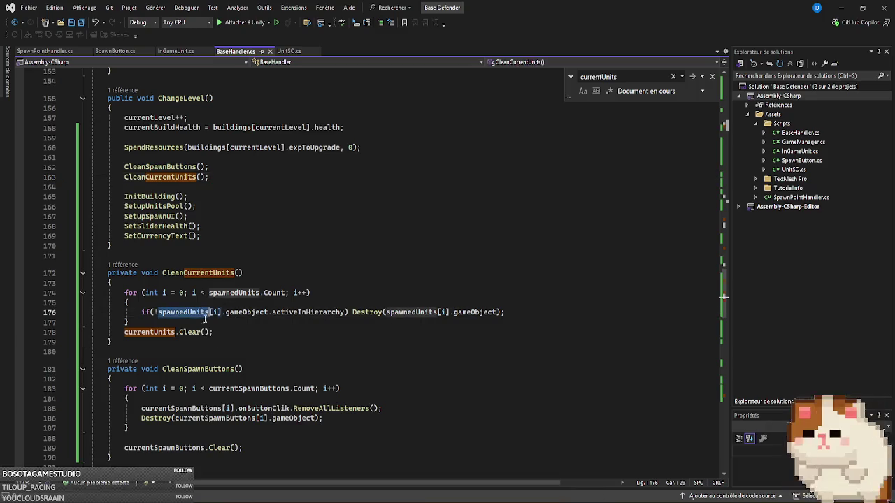
pyautogui.click(227, 322)
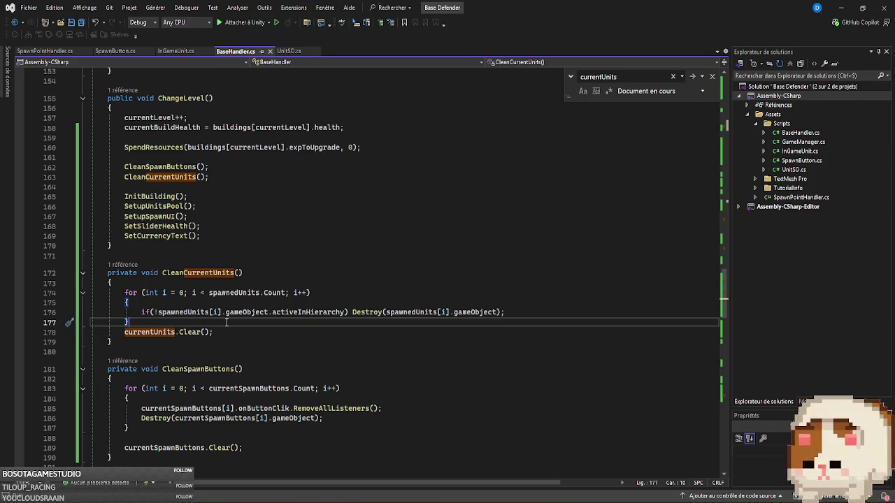
pyautogui.press('Return')
pyautogui.write('spawnedUnits.Clear();')
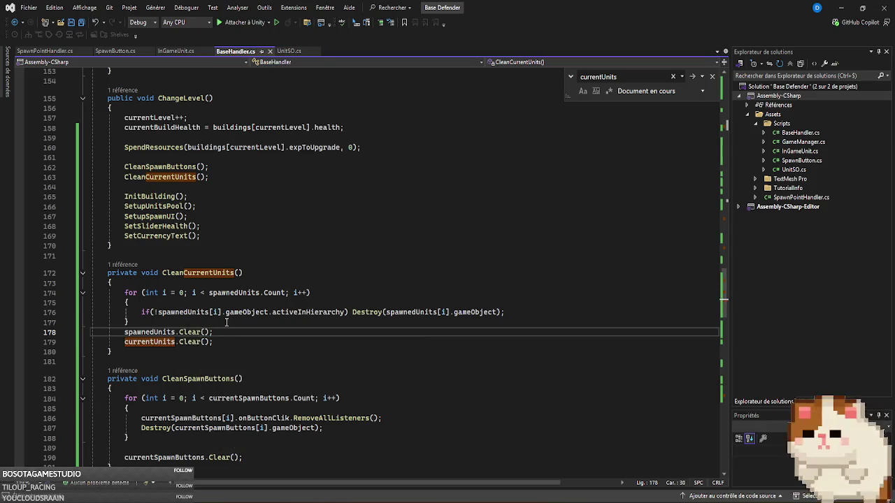
pyautogui.hotkey('alt', 'Tab')
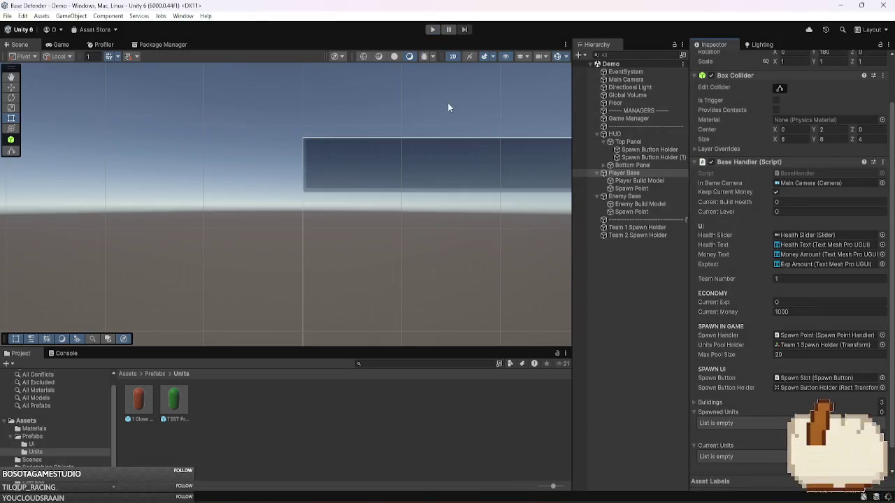
# - Run the scene and spawn close-combat units repeatedly until Team 1's base upgrades to 1000 health
pyautogui.click(434, 29)
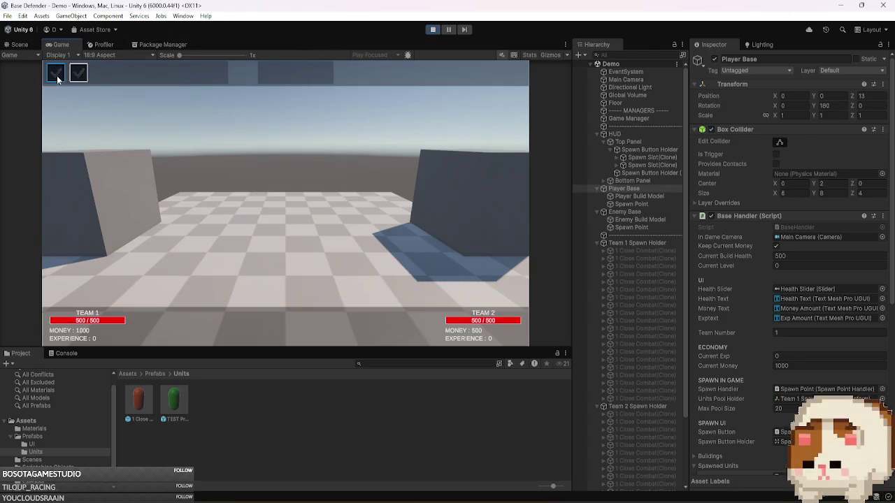
pyautogui.click(80, 77)
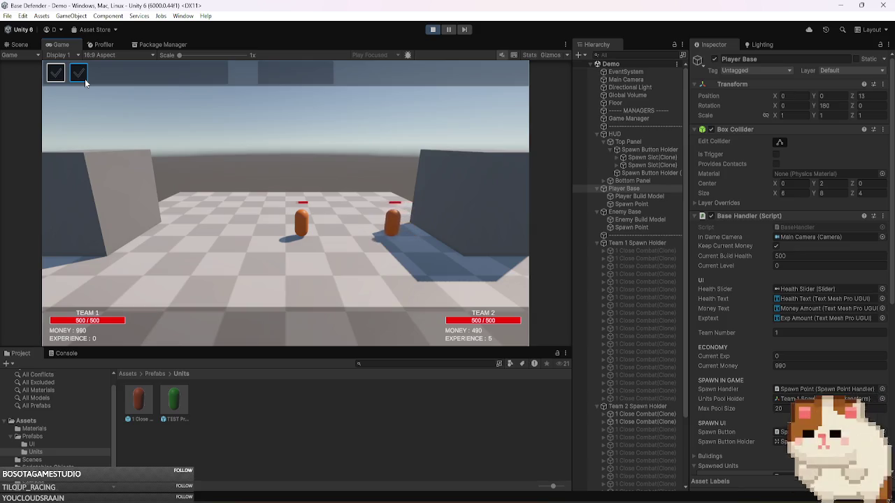
pyautogui.click(57, 75)
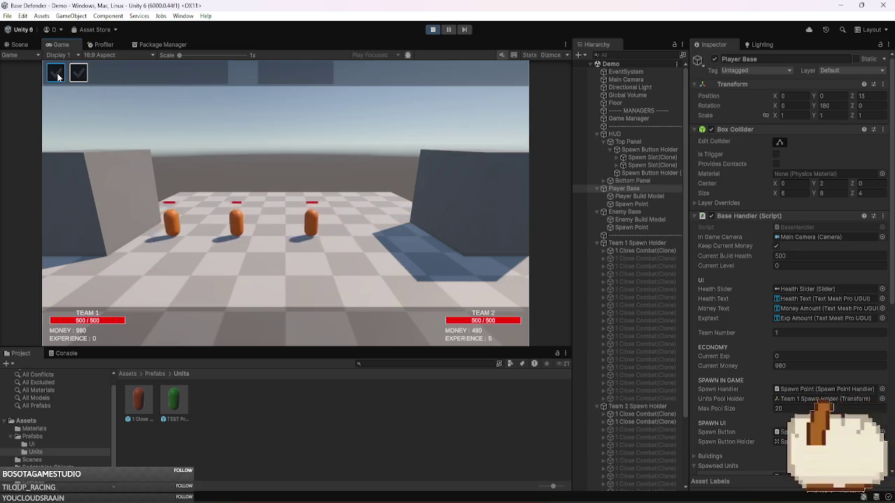
pyautogui.click(58, 75)
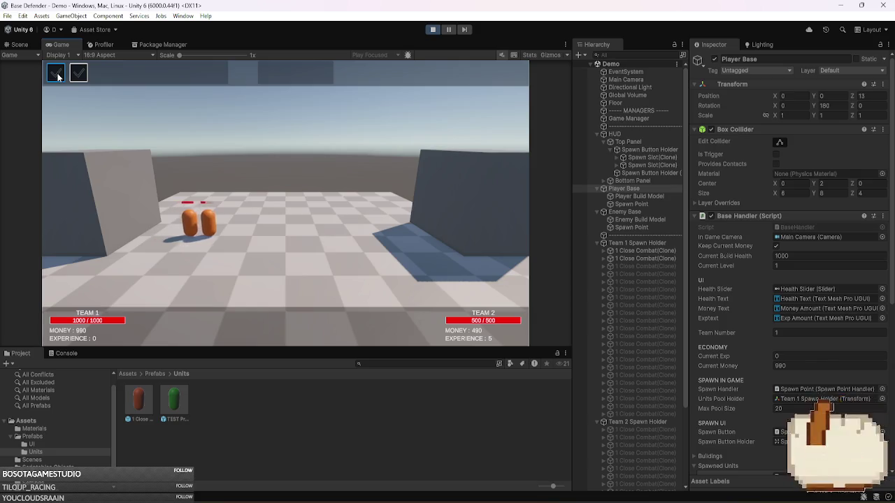
pyautogui.click(79, 73)
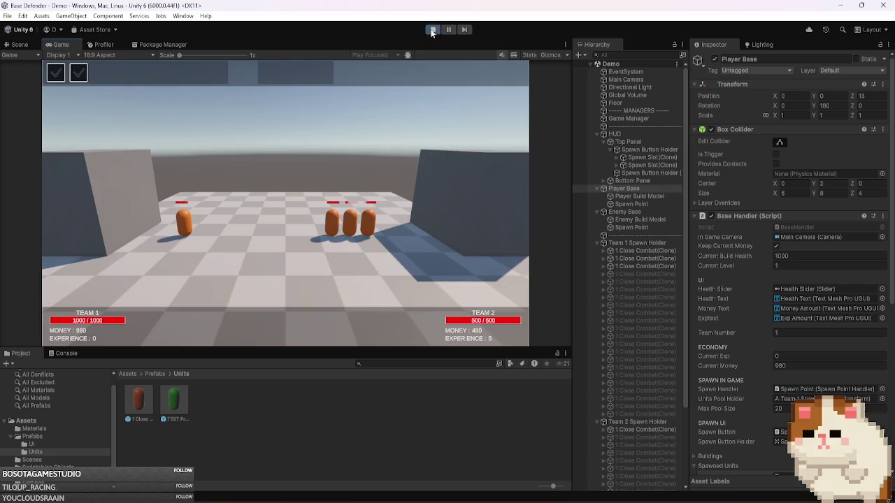
pyautogui.click(57, 79)
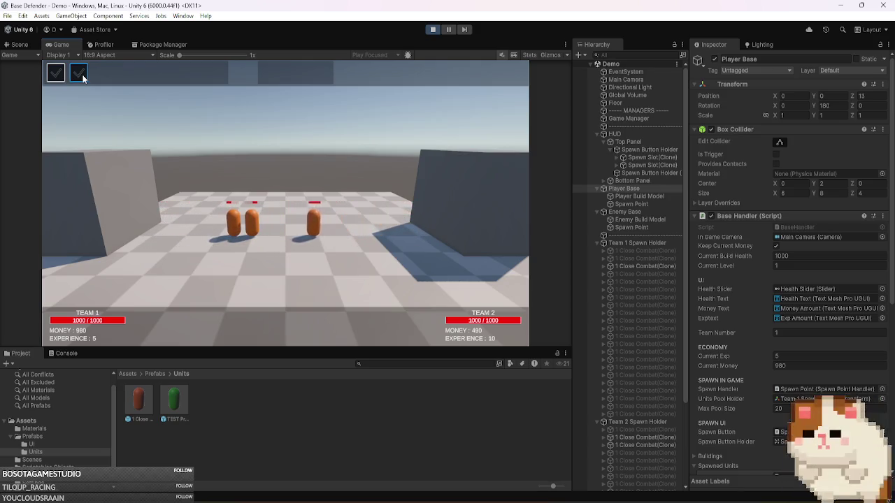
pyautogui.click(58, 79)
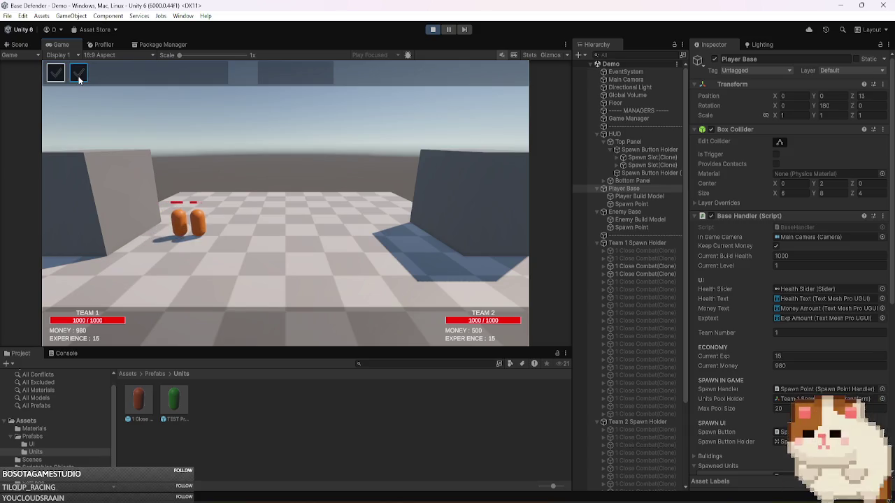
pyautogui.click(79, 79)
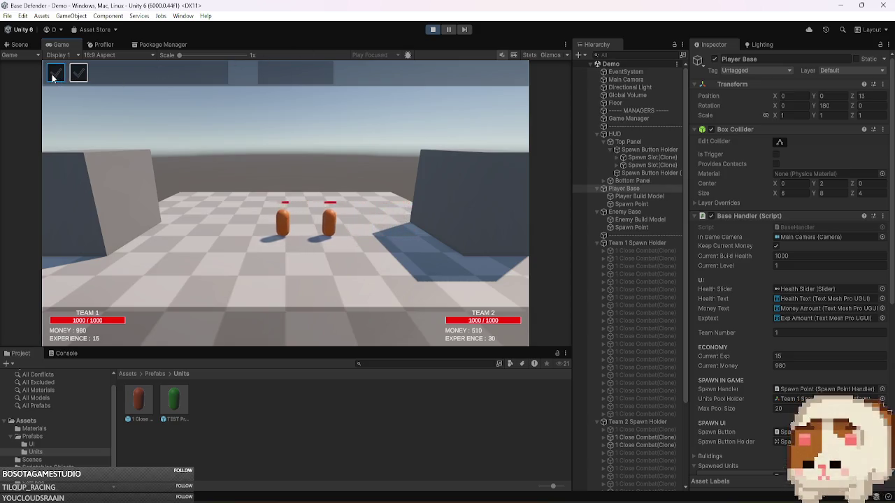
pyautogui.click(54, 74)
# - Spawn a third Team 1 close-combat unit and frame it in the 3D scene view
pyautogui.click(448, 29)
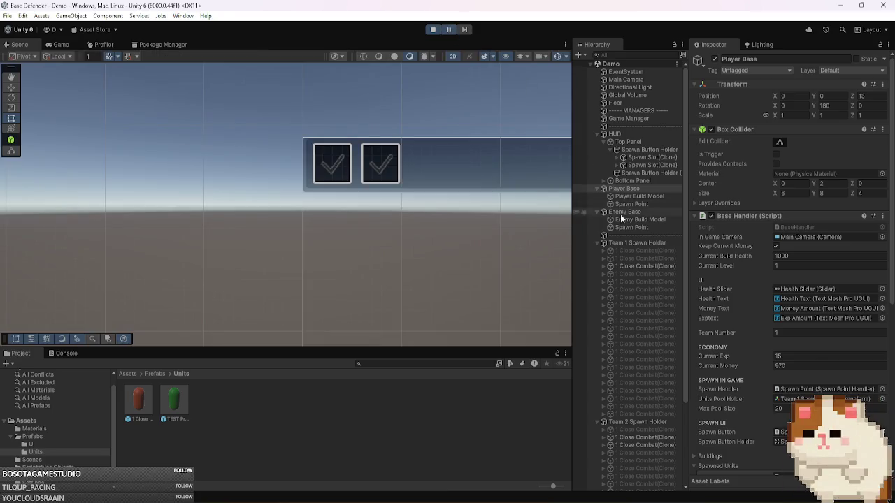
pyautogui.click(452, 56)
pyautogui.click(659, 267)
pyautogui.press('f')
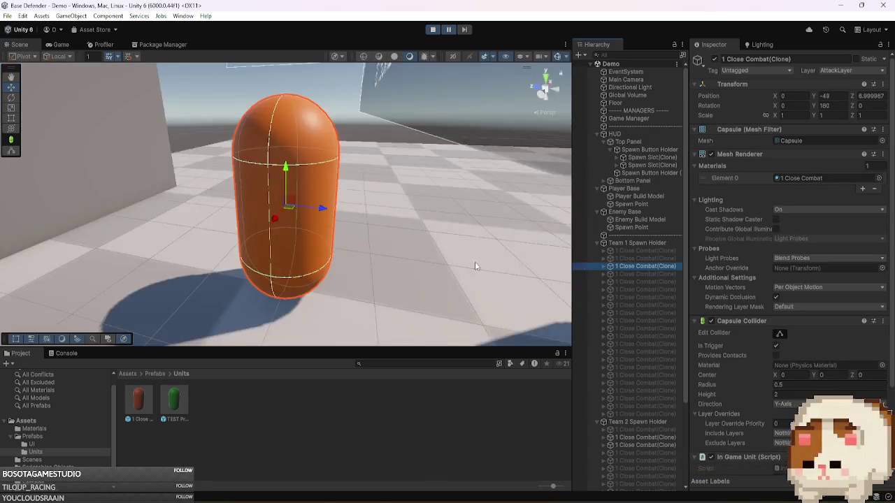
pyautogui.scroll(-5, 475, 265)
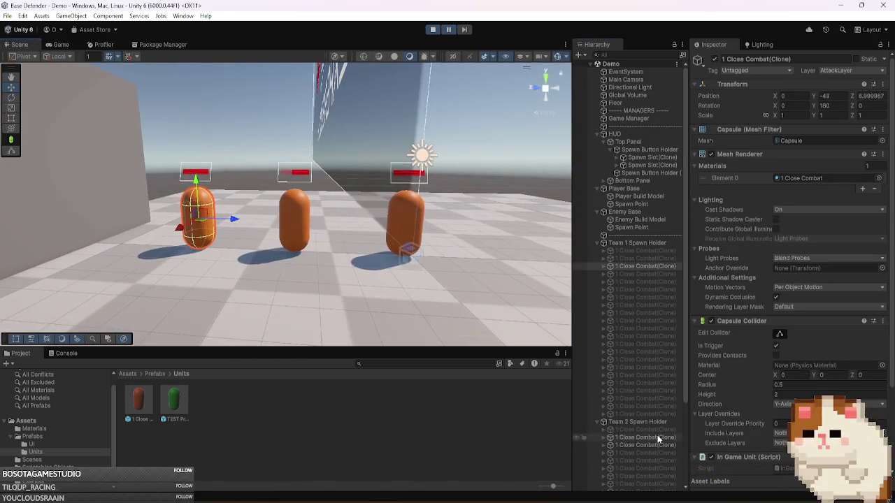
# - Open Team 2 close-combat unit's Unit Data asset, then stop the play test
pyautogui.click(657, 436)
pyautogui.scroll(-3, 745, 333)
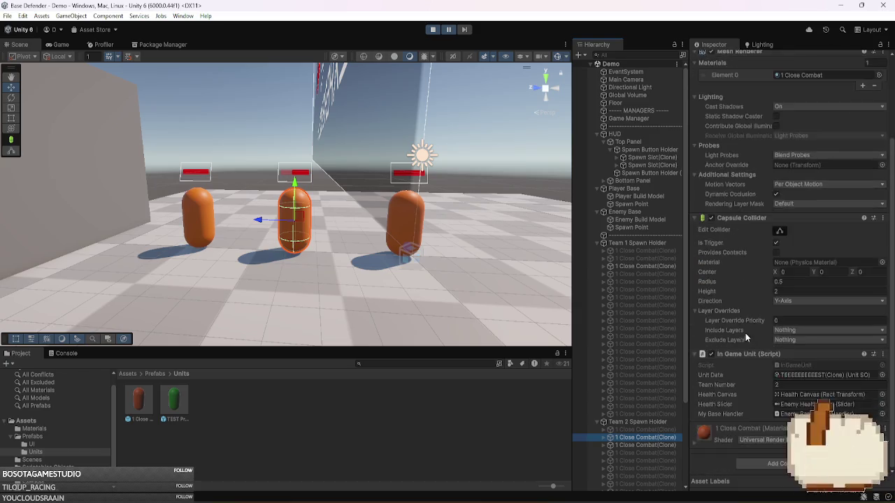
pyautogui.doubleClick(801, 375)
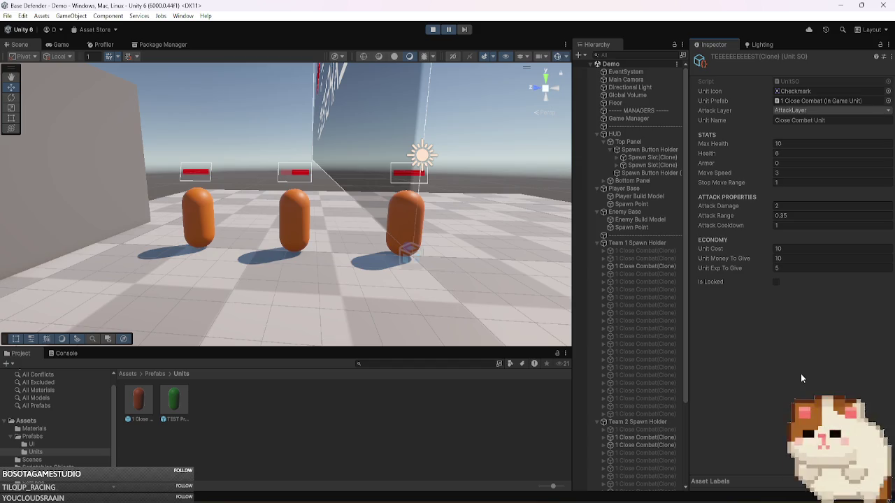
pyautogui.click(448, 30)
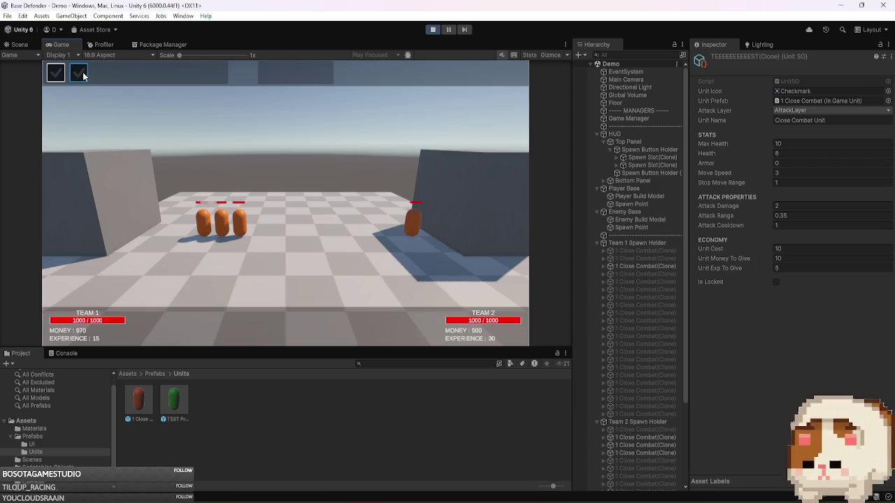
pyautogui.click(451, 30)
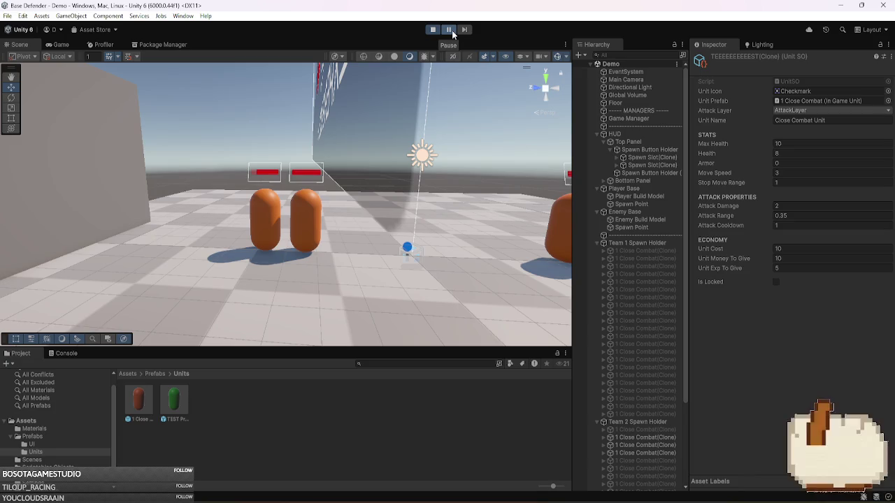
pyautogui.click(433, 29)
# - Bring up Visual Studio on the SpawnButton.cs script at line 23
pyautogui.moveTo(679, 500)
pyautogui.click(654, 465)
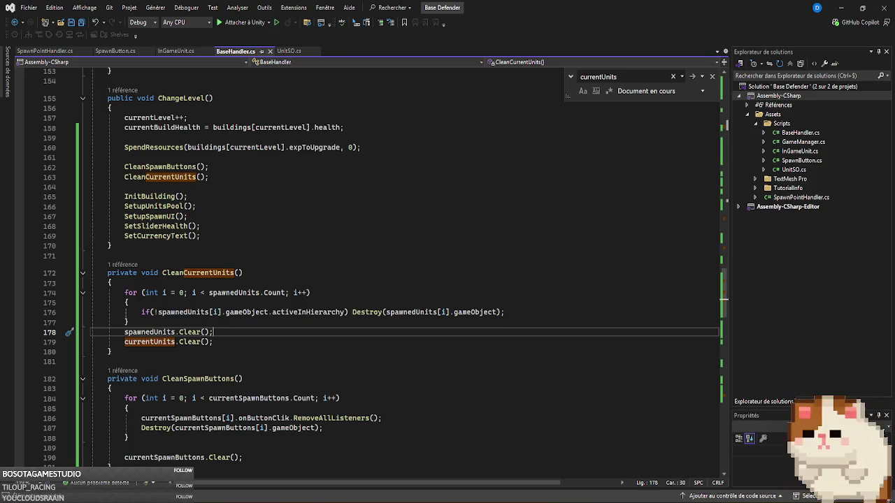
pyautogui.hotkey('alt', 'Tab')
pyautogui.hotkey('alt', 'Tab')
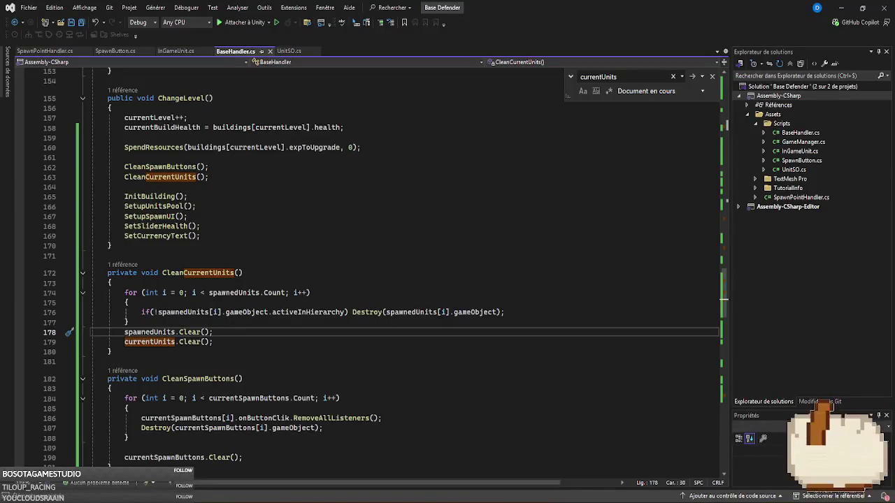
pyautogui.click(117, 51)
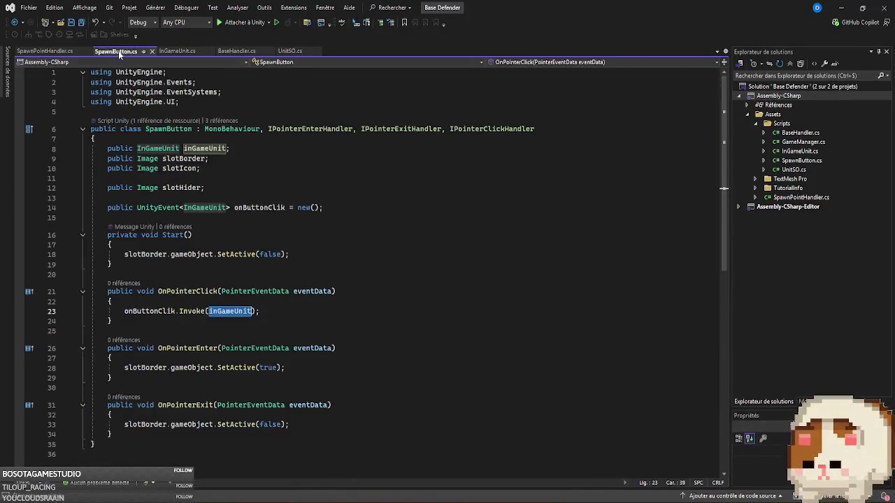
pyautogui.click(292, 310)
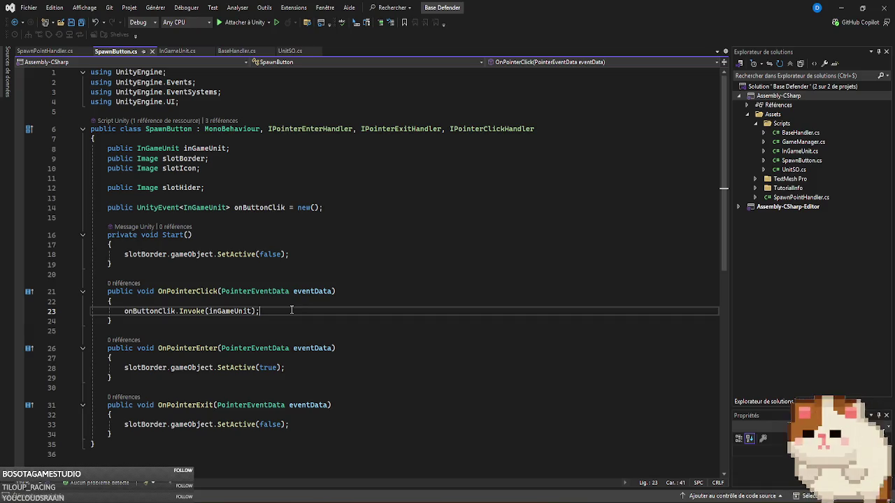
# - Find all references to onButtonClik and open its RemoveAllListeners use in BaseHandler.cs
pyautogui.moveTo(244, 314)
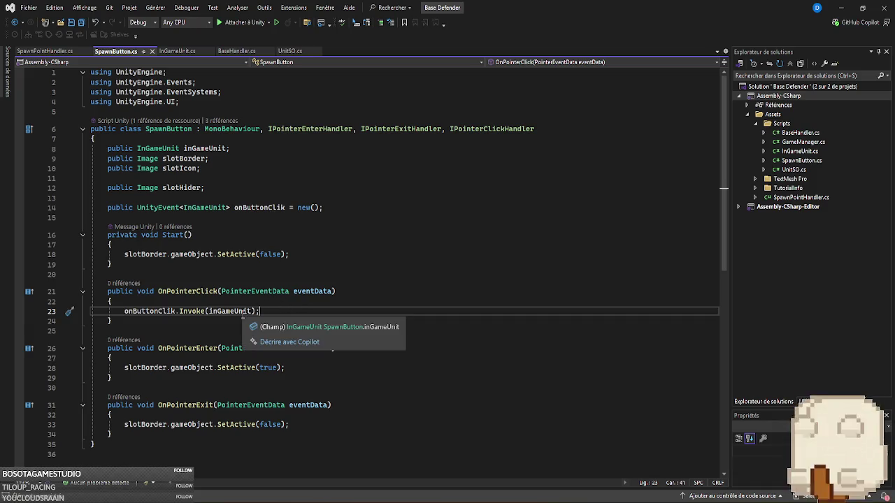
pyautogui.rightClick(155, 310)
pyautogui.click(224, 321)
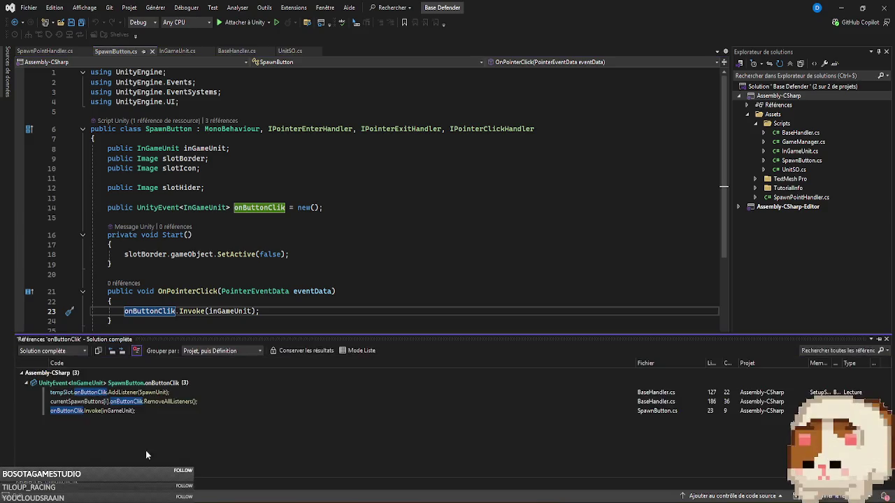
pyautogui.moveTo(180, 390)
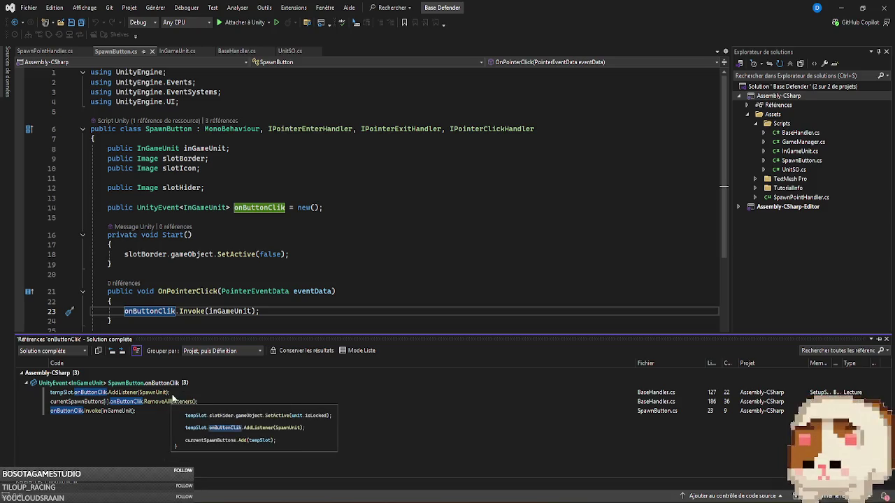
pyautogui.doubleClick(173, 402)
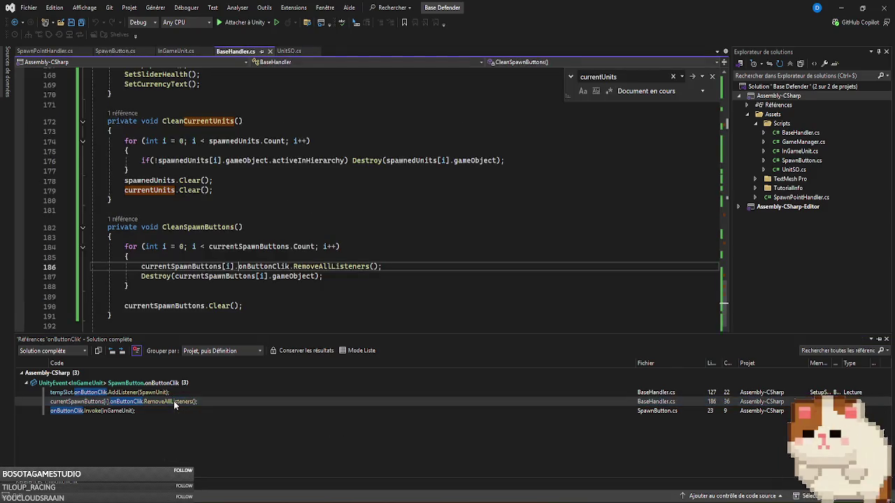
# - Search BaseHandler.cs for onButtonClik and jump to the SpawnUnit method definition
pyautogui.scroll(3, 390, 217)
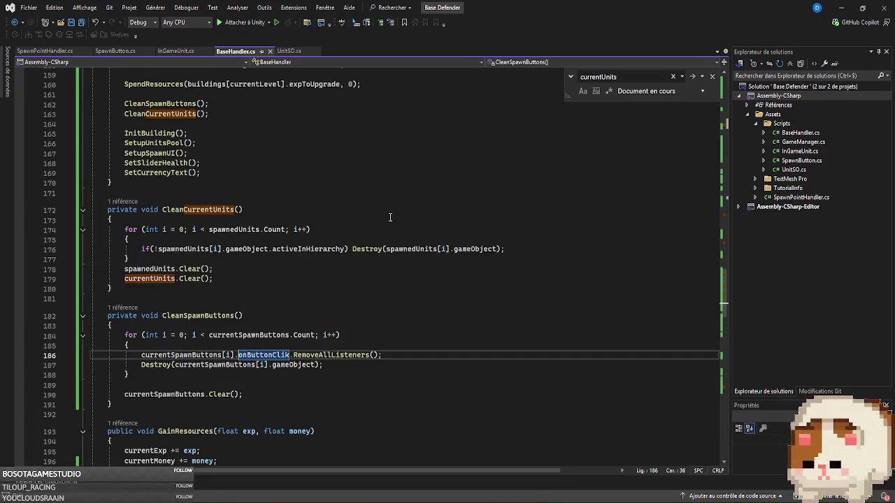
pyautogui.scroll(-3, 377, 230)
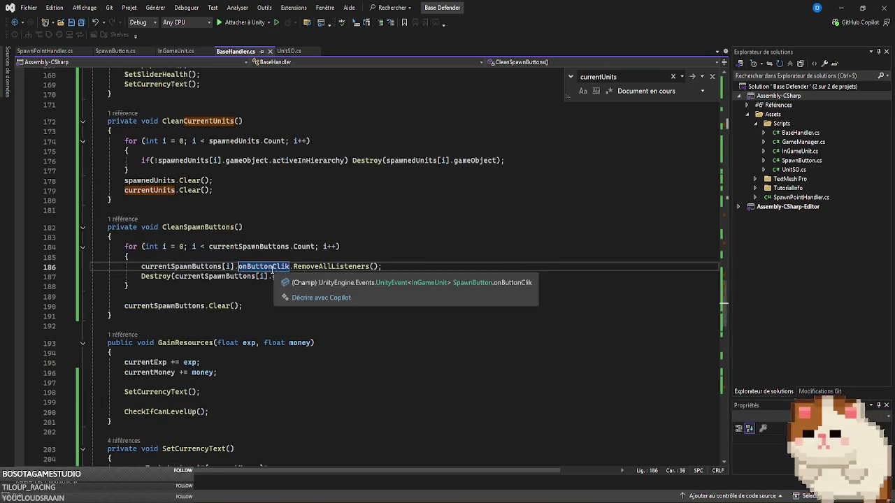
pyautogui.doubleClick(271, 267)
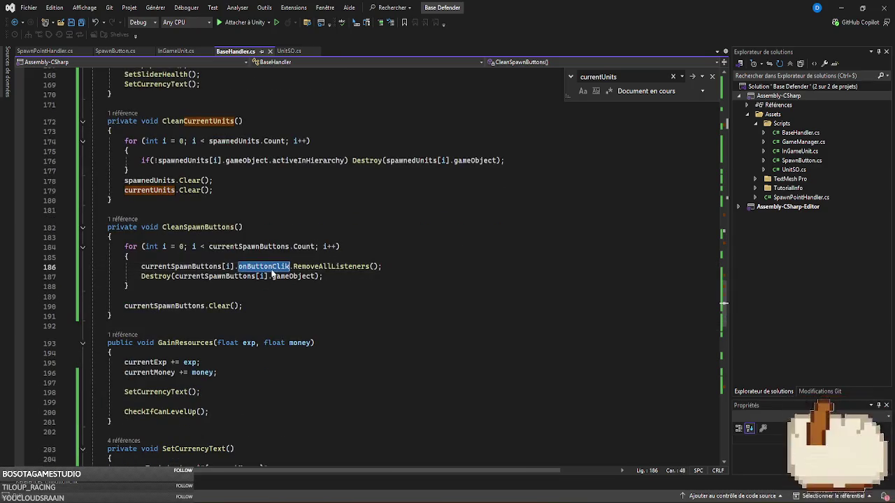
pyautogui.hotkey('ctrl', 'f')
pyautogui.moveTo(724, 305); pyautogui.dragTo(730, 221)
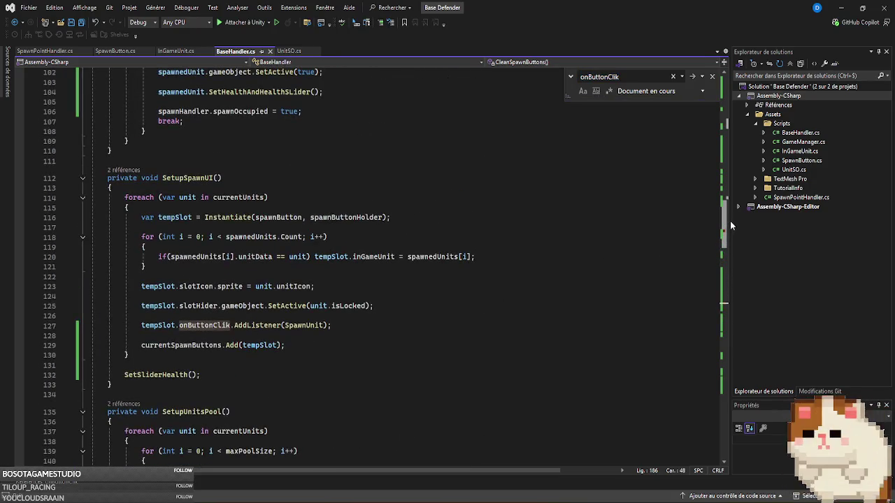
pyautogui.keyDown('ctrl'); pyautogui.click(318, 326); pyautogui.keyUp('ctrl')
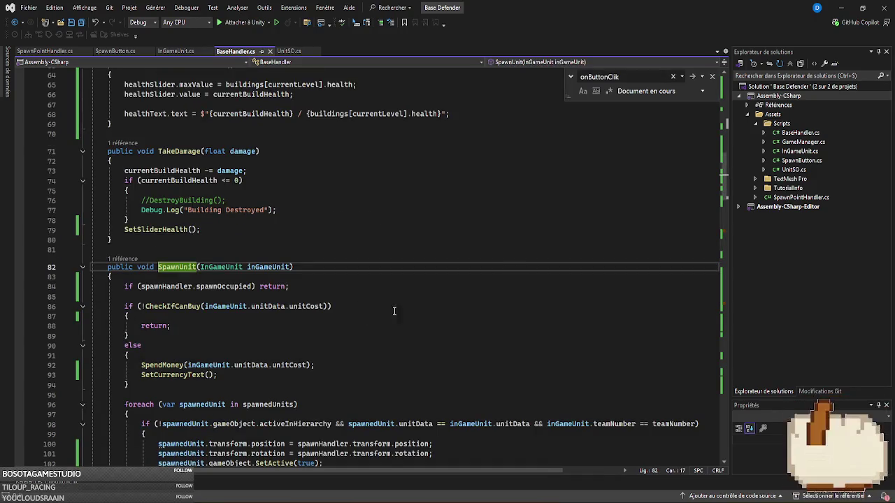
# - Follow SetHealthAndHealthSLider into InGameUnit.cs, read it, then return to Unity
pyautogui.scroll(-4, 460, 286)
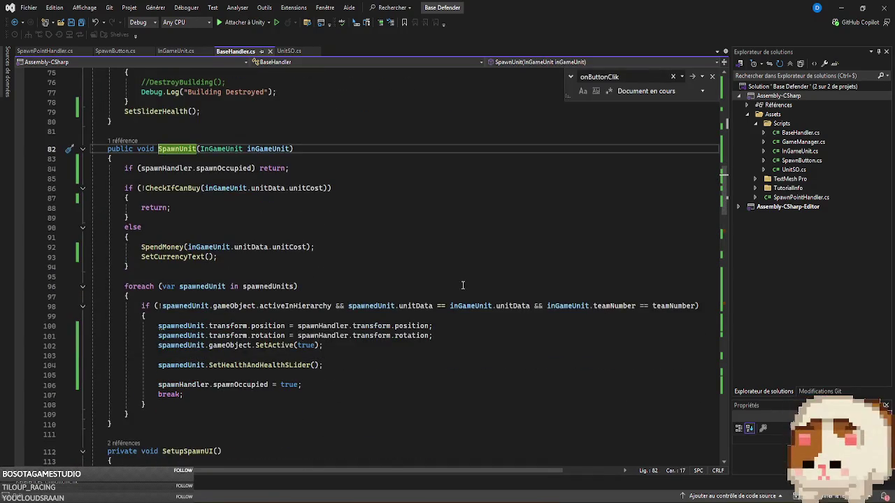
pyautogui.scroll(-2, 452, 286)
pyautogui.click(289, 307)
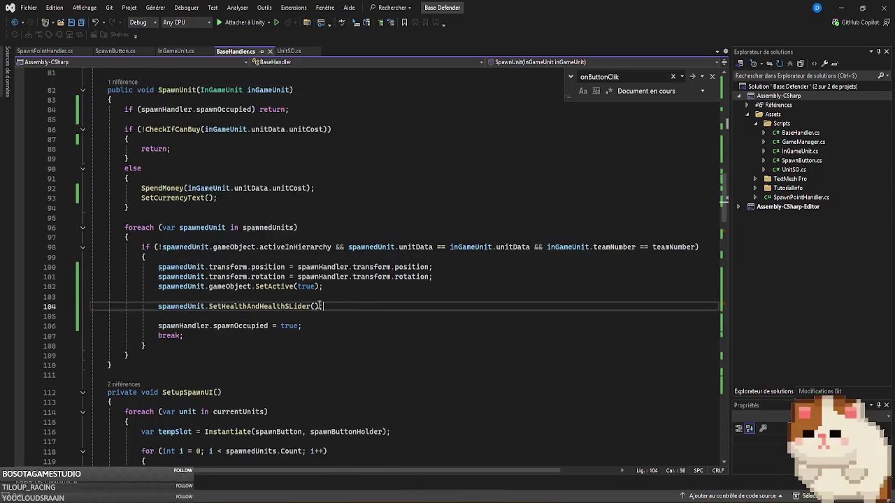
pyautogui.keyDown('ctrl'); pyautogui.click(283, 306); pyautogui.keyUp('ctrl')
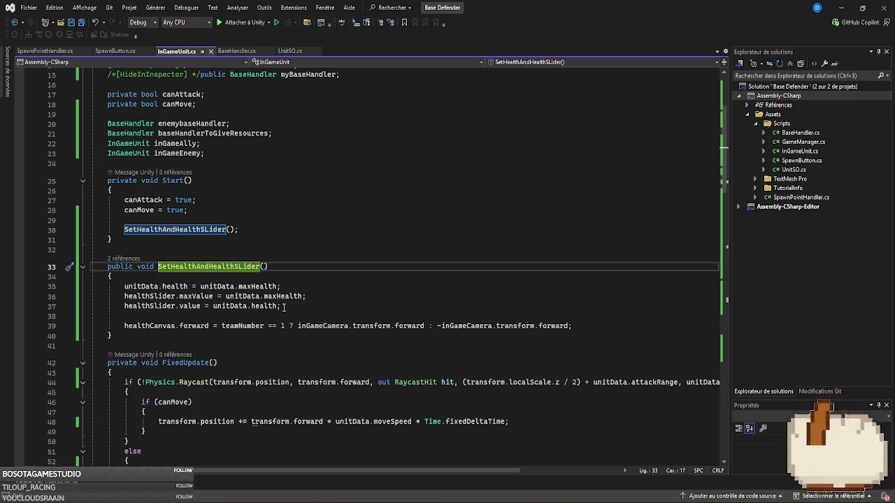
pyautogui.scroll(5, 283, 306)
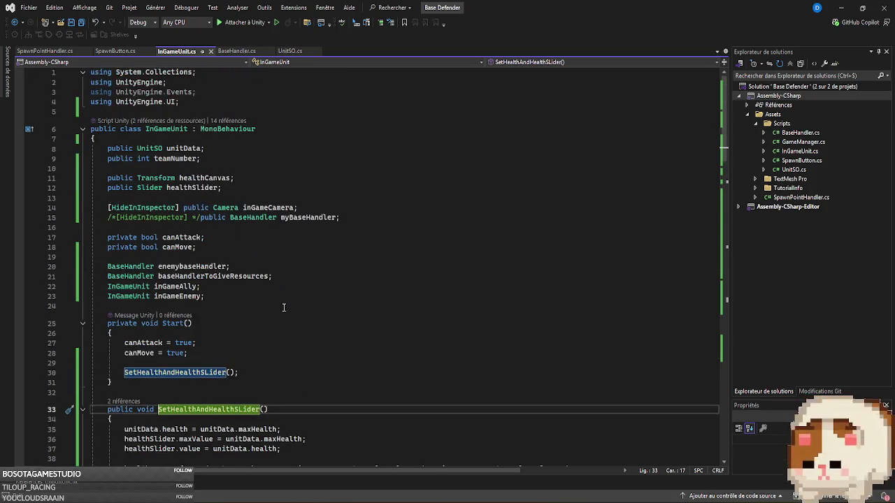
pyautogui.scroll(-20, 406, 274)
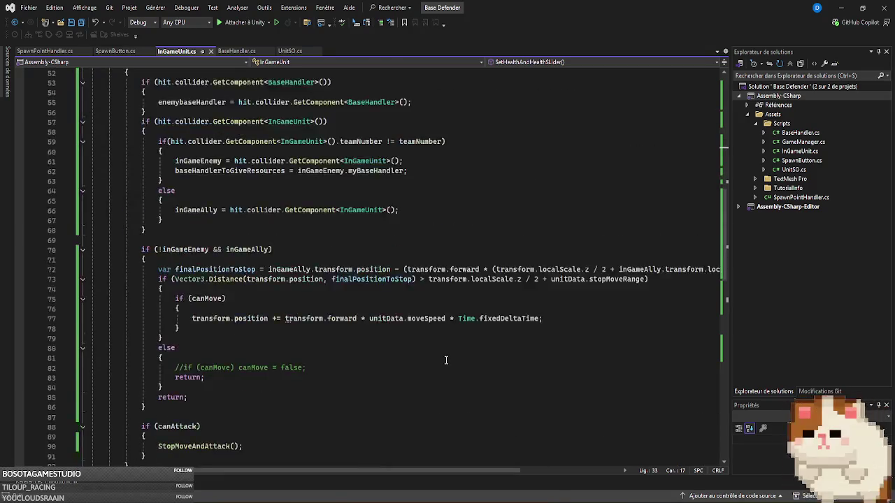
pyautogui.scroll(4, 443, 366)
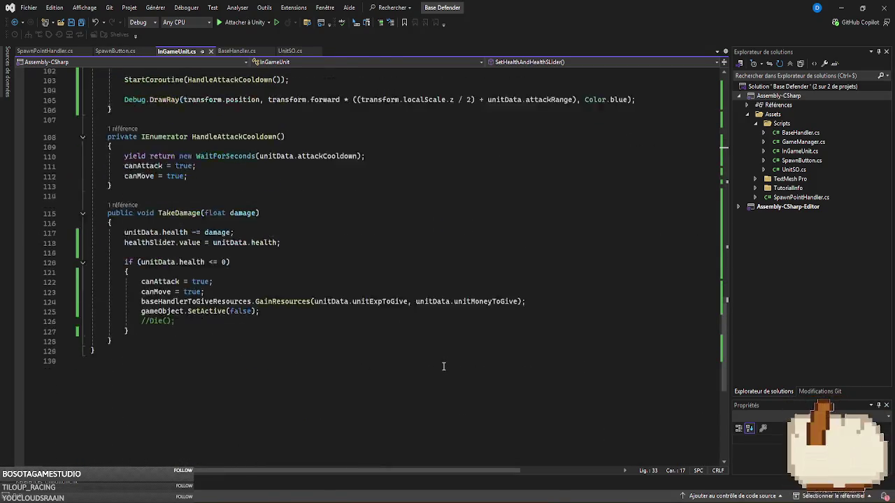
pyautogui.hotkey('alt', 'Tab')
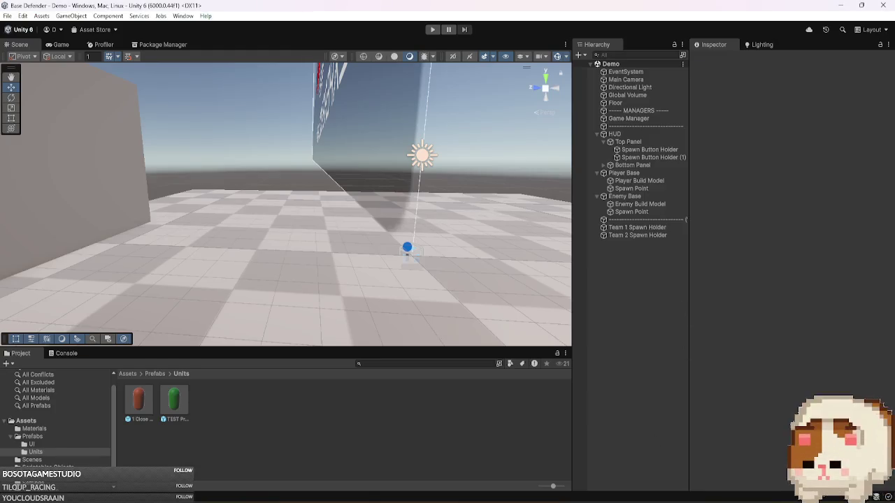
pyautogui.hotkey('alt', 'Tab')
pyautogui.click(228, 53)
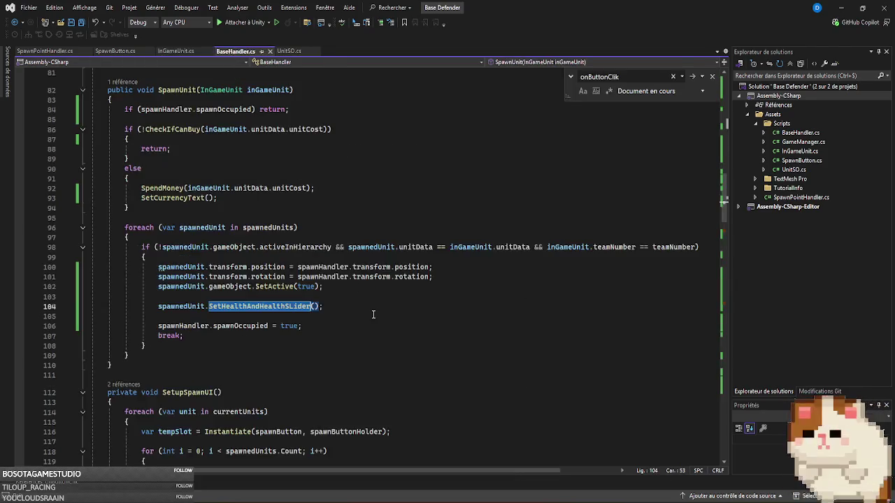
pyautogui.click(360, 297)
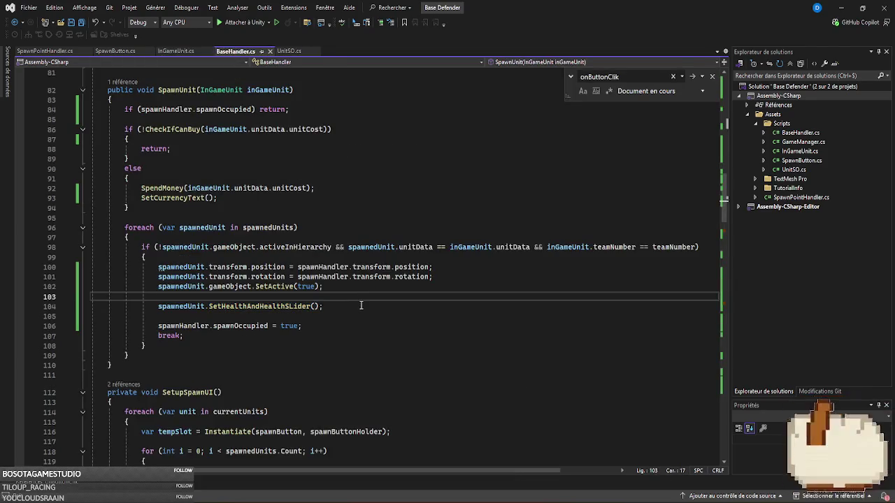
pyautogui.doubleClick(272, 229)
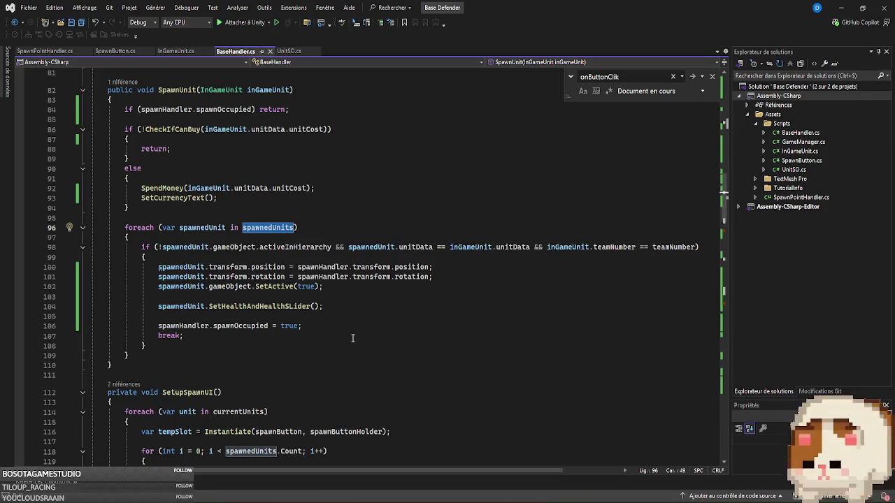
pyautogui.moveTo(330, 249)
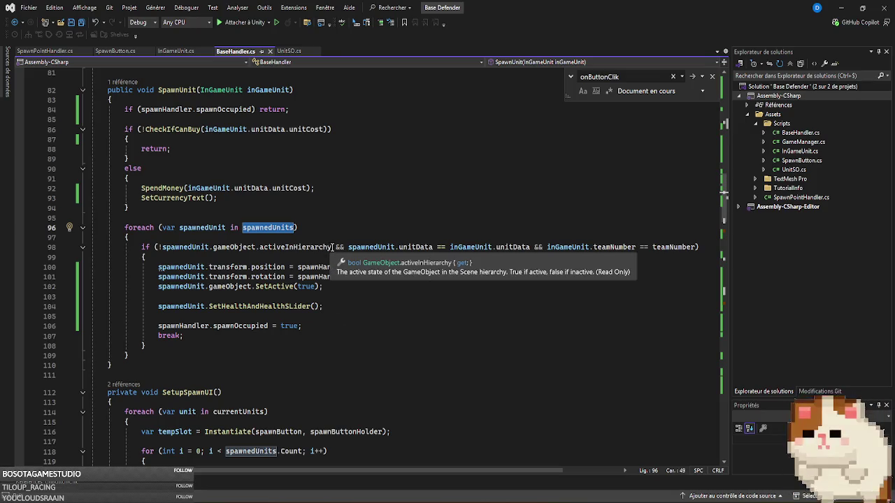
pyautogui.moveTo(333, 247); pyautogui.dragTo(161, 248)
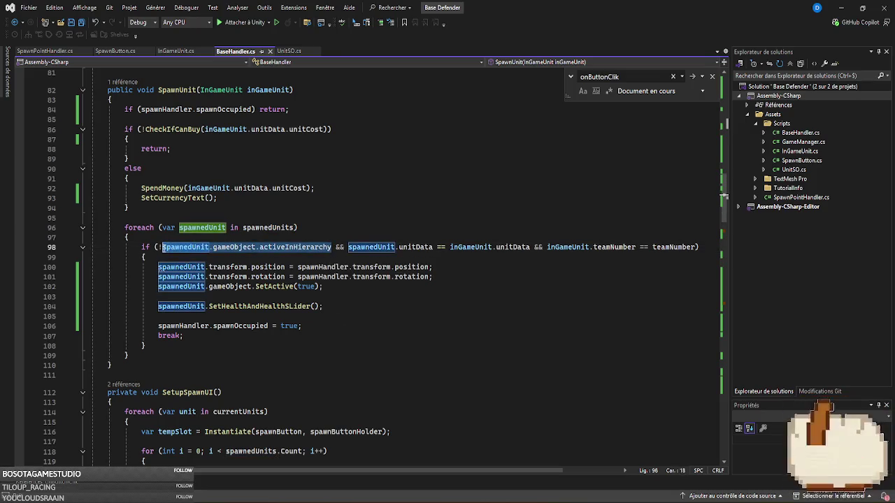
pyautogui.click(362, 307)
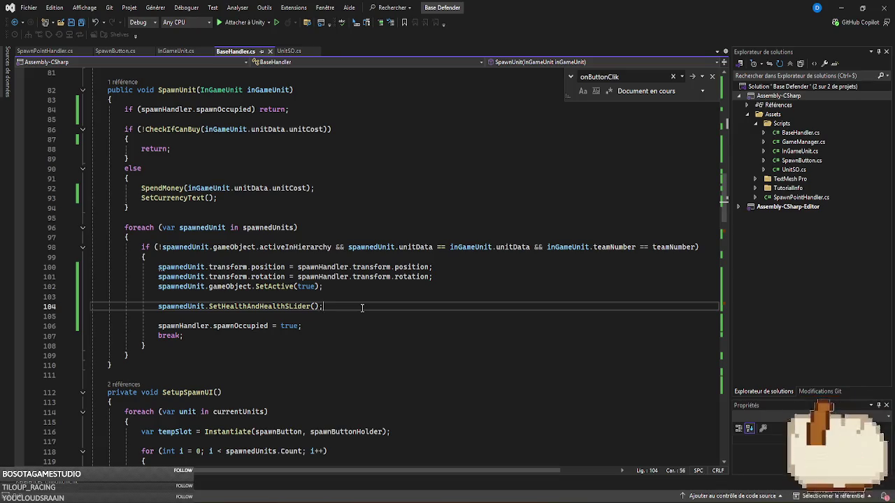
pyautogui.scroll(-20, 363, 307)
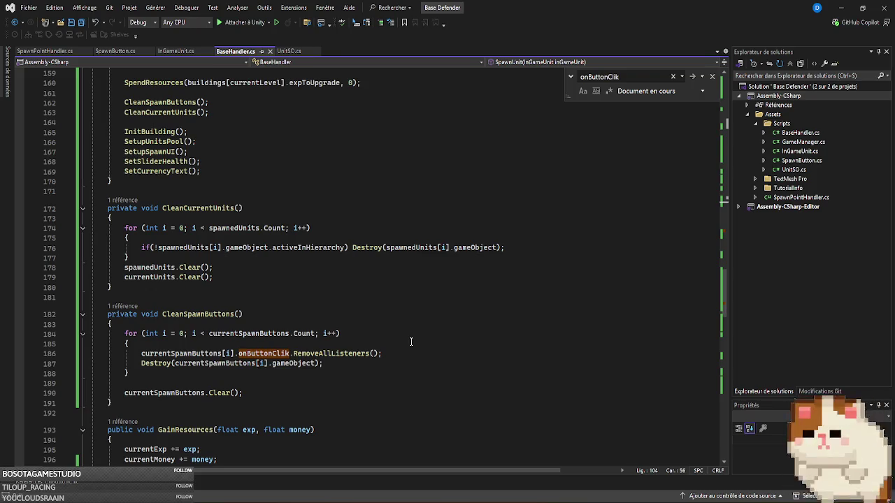
pyautogui.scroll(9, 411, 341)
pyautogui.scroll(-7, 411, 342)
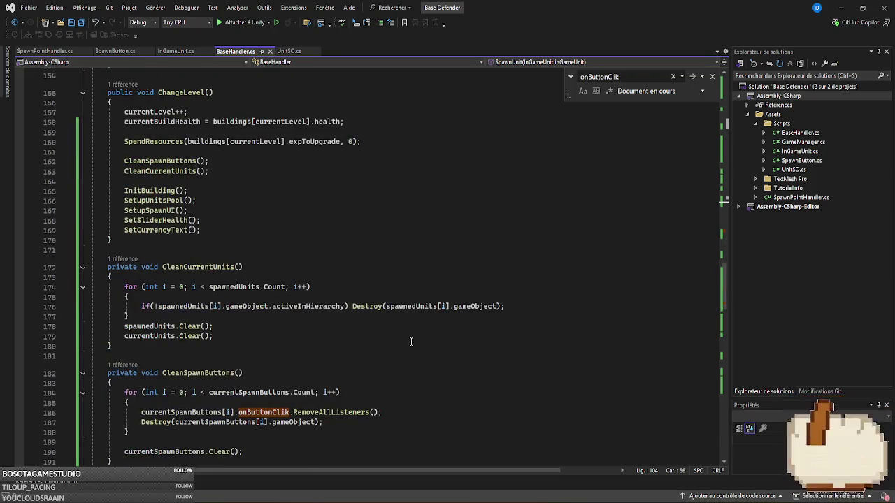
pyautogui.click(240, 339)
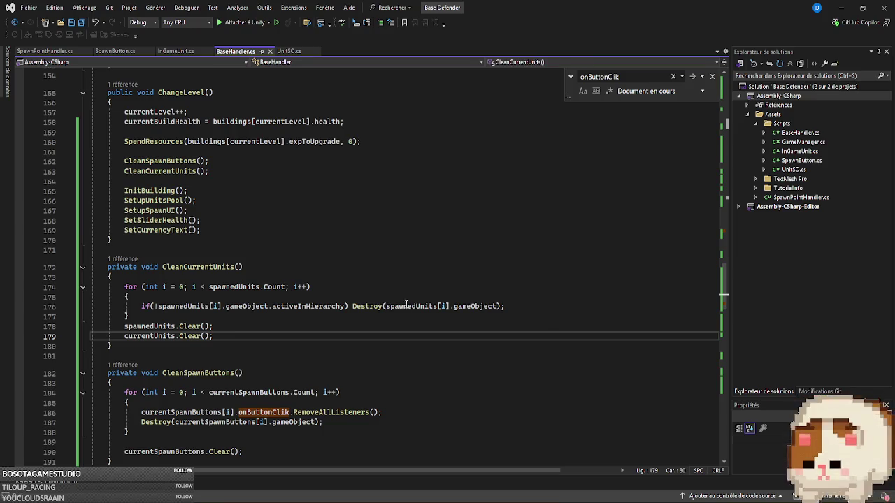
# - Duplicate the close-combat unit prefab and name the copy 2 Close Combat 1
pyautogui.moveTo(303, 313)
pyautogui.hotkey('alt', 'Tab')
pyautogui.click(141, 406)
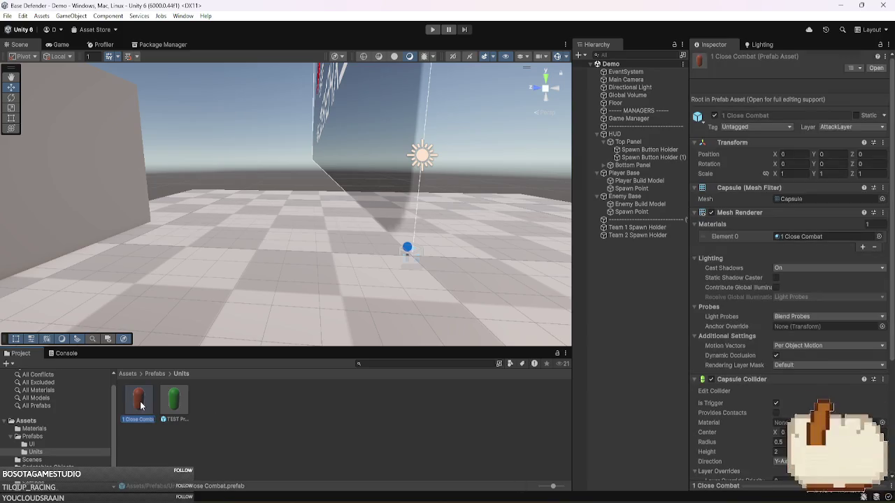
pyautogui.hotkey('ctrl', 'd')
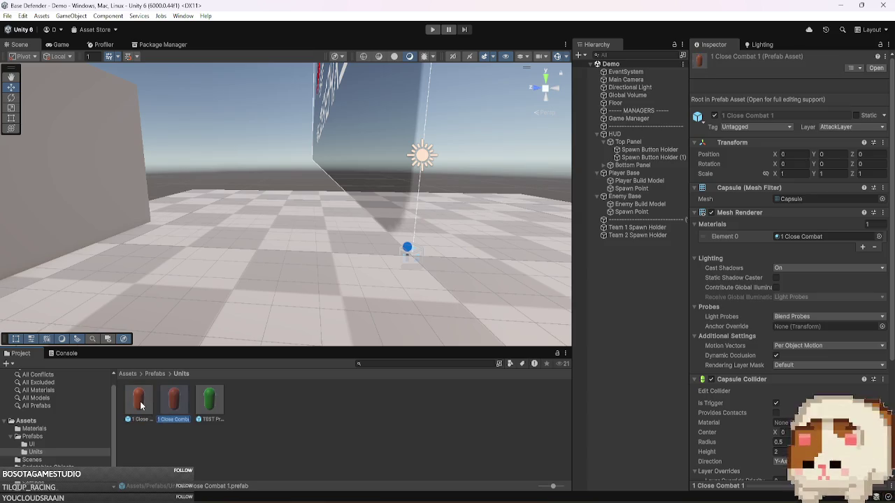
pyautogui.write('2')
pyautogui.press('Return')
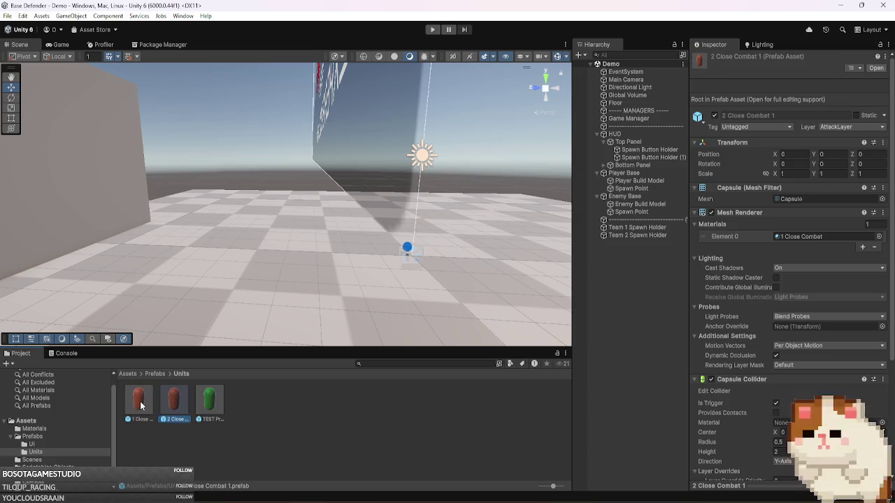
# - Duplicate the green test material as Test Close Combat 1 with a red (B90600) Base Map
pyautogui.click(44, 428)
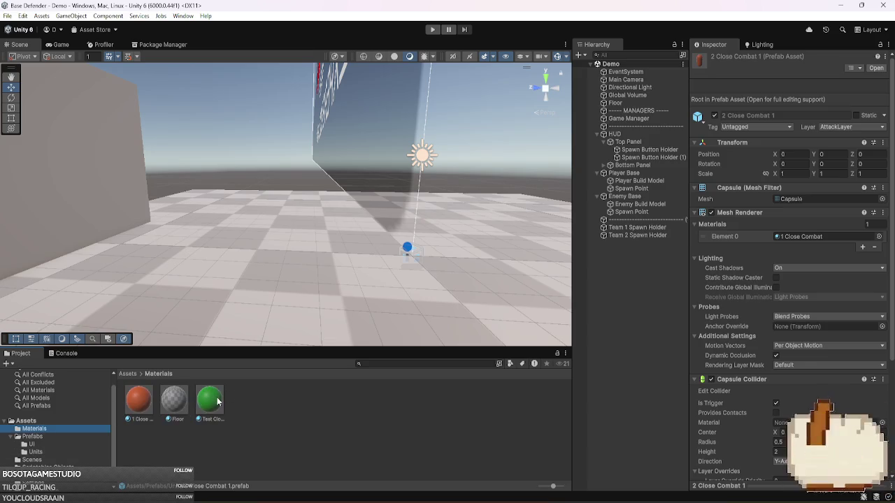
pyautogui.click(213, 401)
pyautogui.hotkey('ctrl', 'd')
pyautogui.click(835, 162)
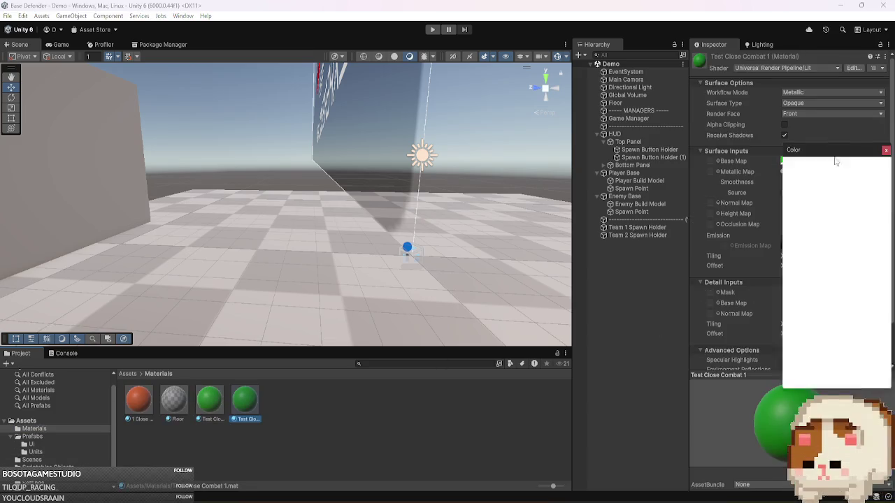
pyautogui.click(882, 234)
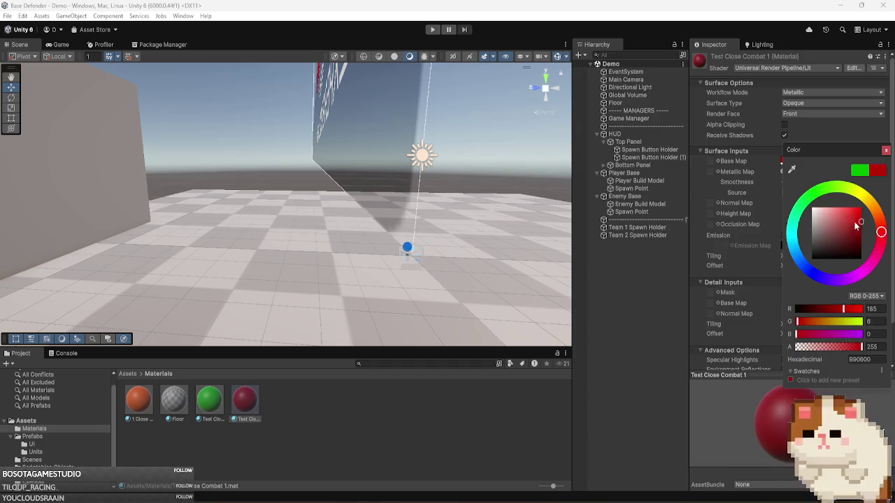
pyautogui.moveTo(856, 225); pyautogui.dragTo(871, 214)
pyautogui.click(886, 151)
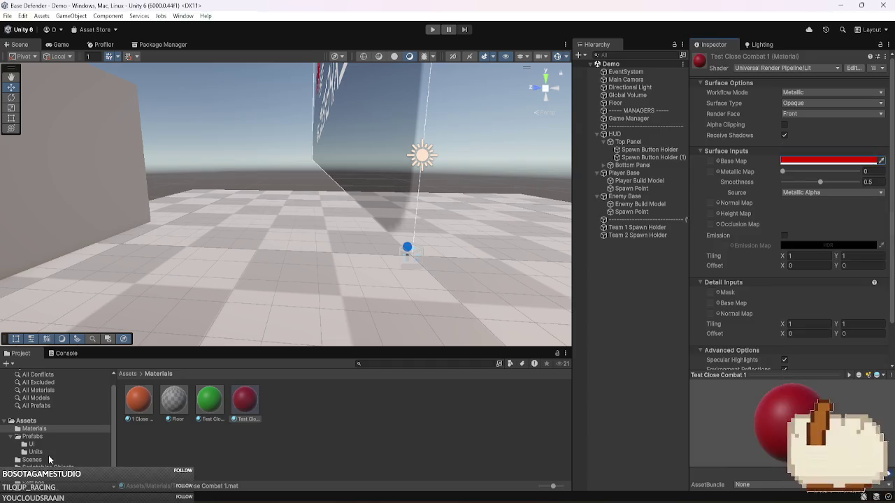
# - Assign the red Test Close Combat 1 material to the 2 Close Combat 1 prefab
pyautogui.click(35, 451)
pyautogui.click(174, 402)
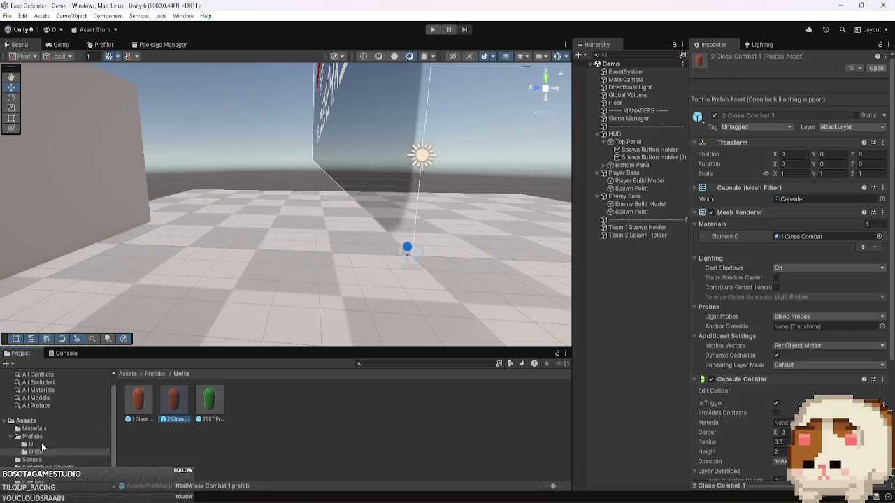
pyautogui.click(32, 437)
pyautogui.press('Up')
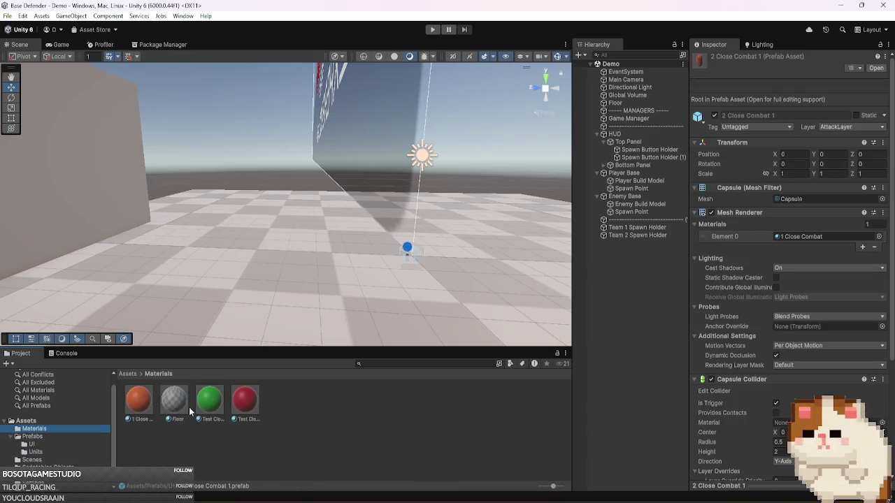
pyautogui.moveTo(242, 404); pyautogui.dragTo(822, 237)
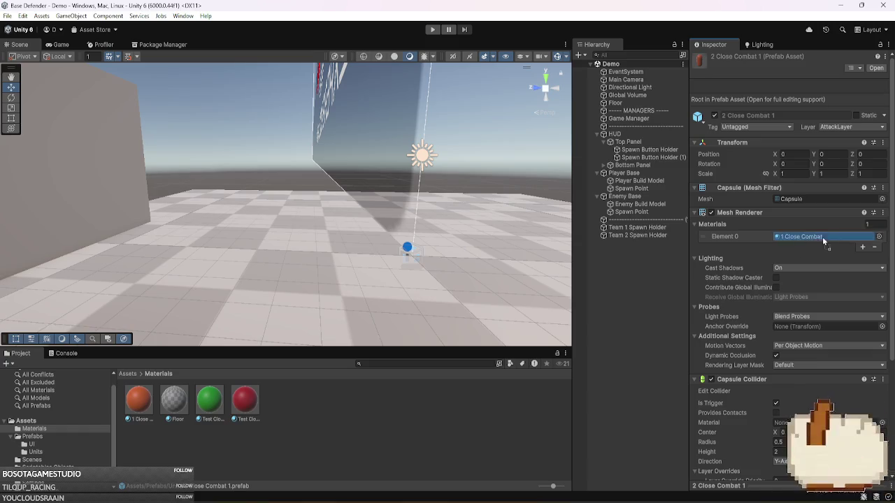
pyautogui.click(44, 452)
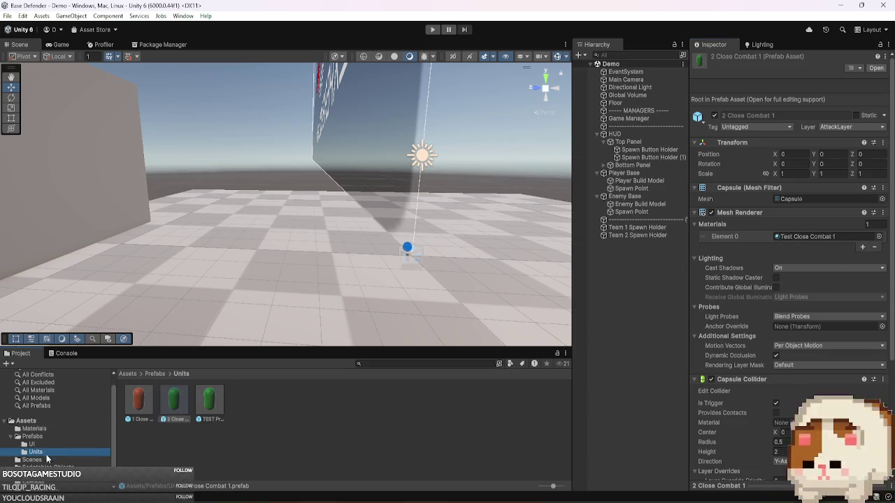
pyautogui.click(70, 466)
# - Rename the unit data asset to 1 Test Close Combat Unit and its copy to 2 Test Close Combat Unit
pyautogui.click(173, 399)
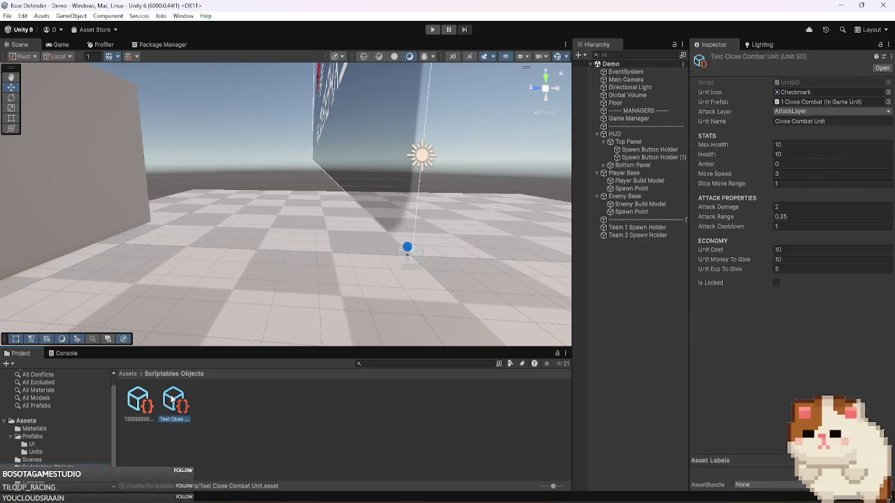
pyautogui.press('F2')
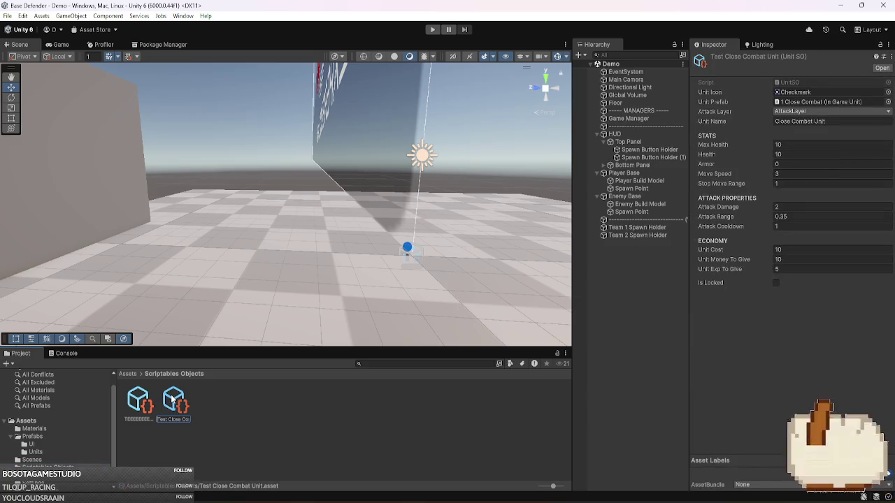
pyautogui.press('Home')
pyautogui.write('1')
pyautogui.press('Return')
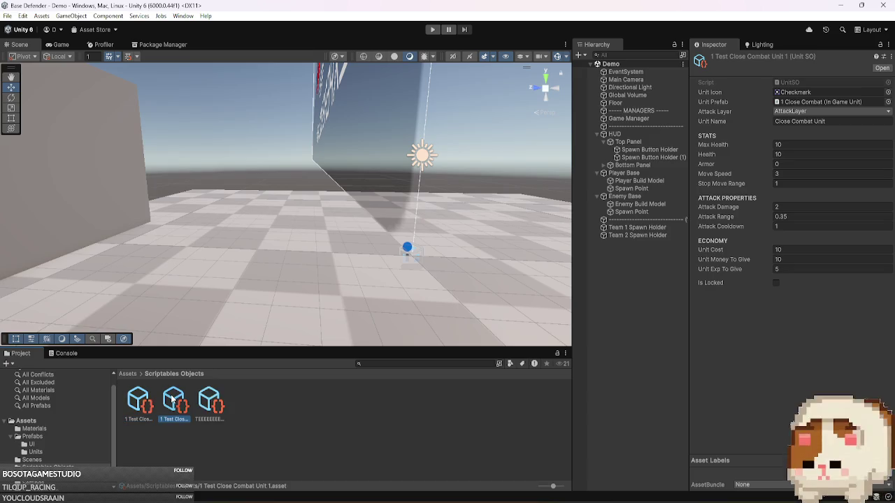
pyautogui.press('F2')
pyautogui.press('Home')
pyautogui.press('Delete')
pyautogui.write('2')
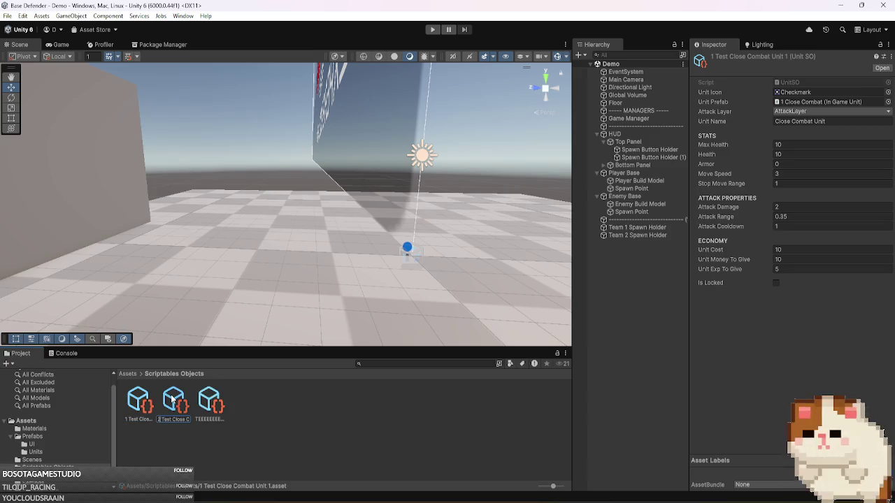
pyautogui.press('Return')
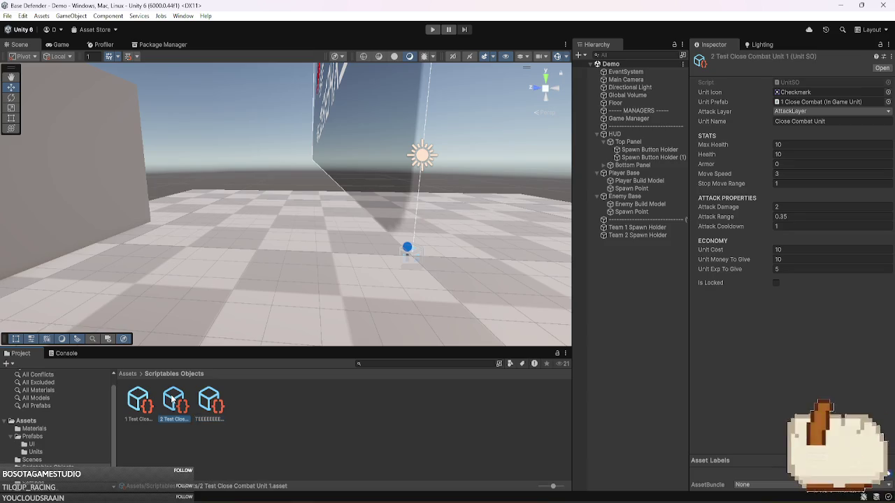
pyautogui.press('F2')
pyautogui.press('BackSpace')
pyautogui.press('BackSpace')
pyautogui.press('Return')
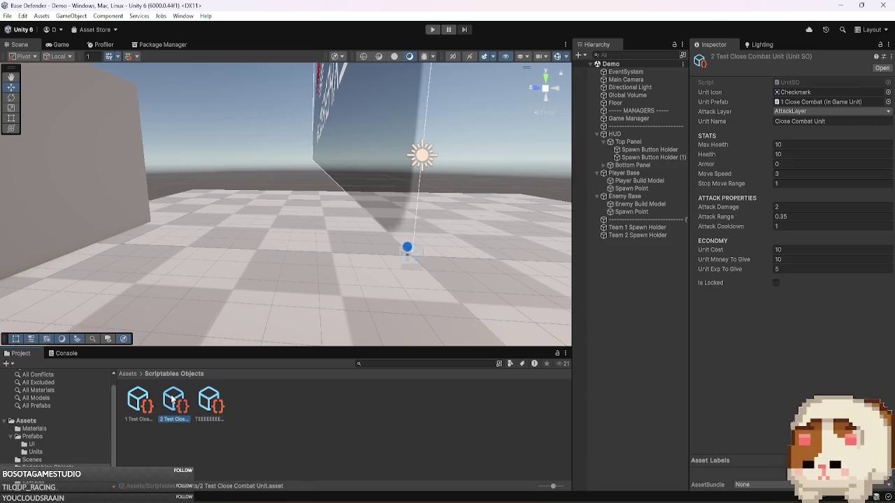
# - Set Enemy Base's Buildings Element 0 unit to 2 Test Close Combat Unit
pyautogui.click(671, 194)
pyautogui.moveTo(175, 404)
pyautogui.mouseDown()
pyautogui.moveTo(637, 409)
pyautogui.moveTo(763, 437)
pyautogui.moveTo(741, 388)
pyautogui.moveTo(724, 377)
pyautogui.moveTo(619, 360)
pyautogui.moveTo(215, 411)
pyautogui.moveTo(356, 377)
pyautogui.moveTo(808, 317)
pyautogui.mouseUp()
pyautogui.scroll(-3, 763, 435)
pyautogui.scroll(-4, 724, 381)
pyautogui.press('Return')
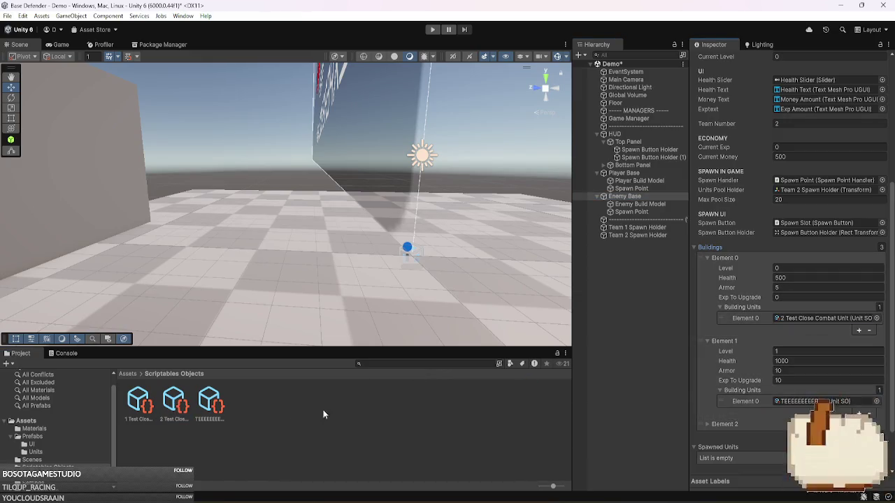
# - Assign 2 Test Close Combat Unit to Enemy Base's second building and update the Player Base
pyautogui.moveTo(175, 414)
pyautogui.mouseDown()
pyautogui.moveTo(448, 391)
pyautogui.moveTo(808, 401)
pyautogui.mouseUp()
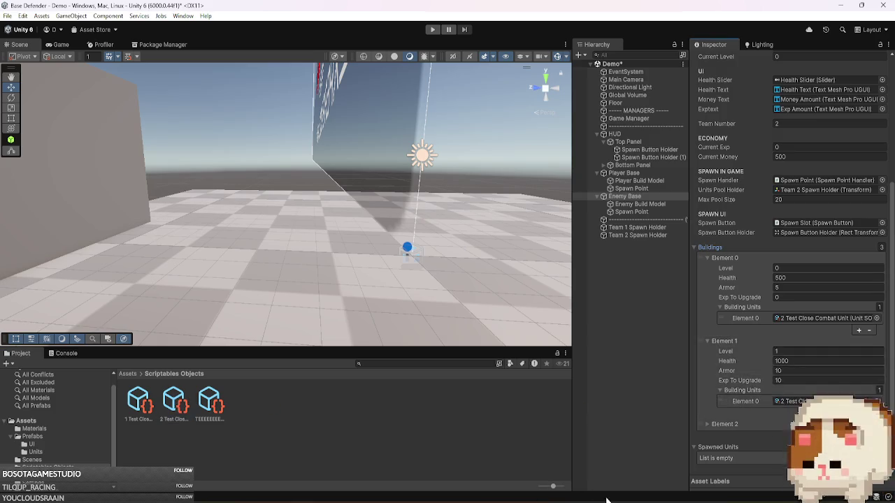
pyautogui.click(623, 173)
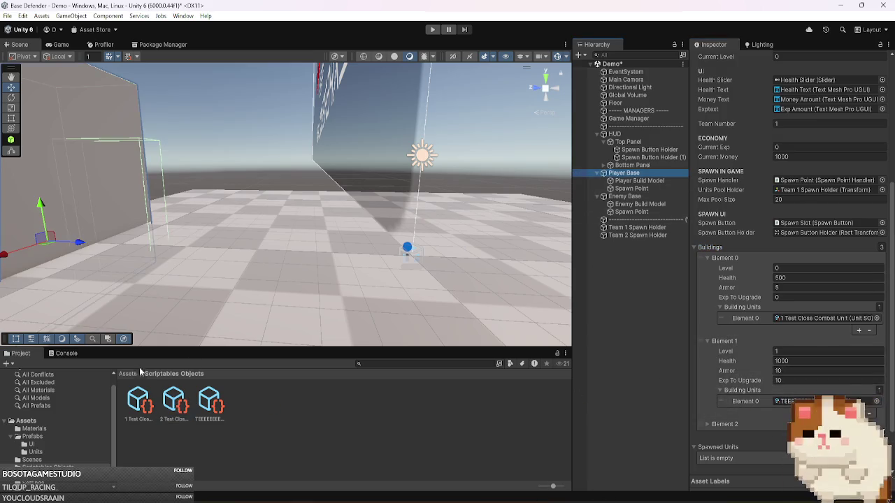
pyautogui.moveTo(138, 401); pyautogui.dragTo(797, 401)
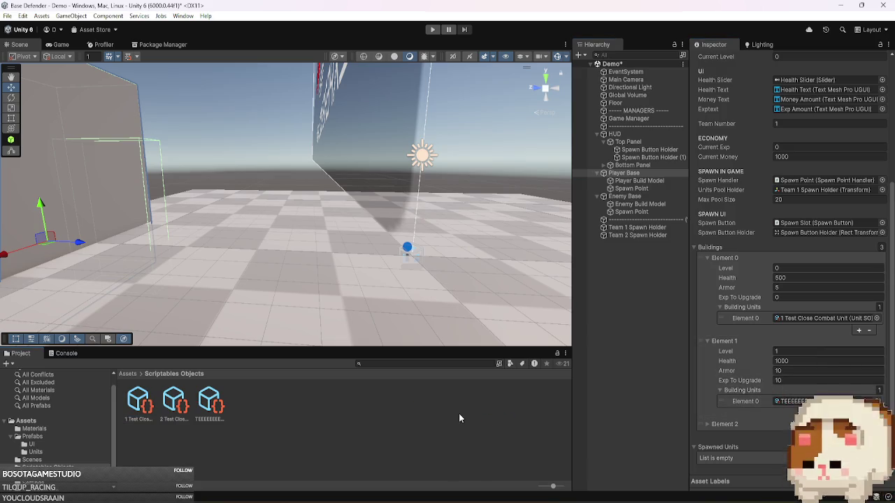
# - Give 2 Test Close Combat Unit Max Health and Health of 8, then start a play test
pyautogui.click(185, 409)
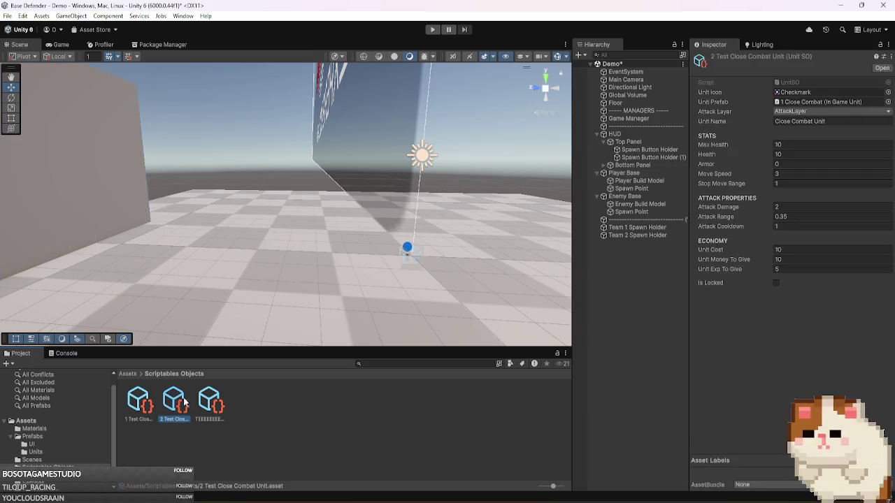
pyautogui.click(806, 146)
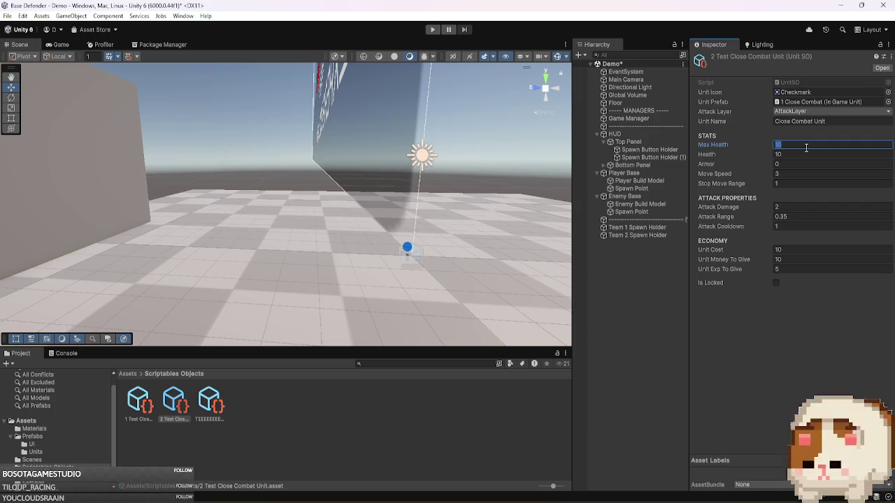
pyautogui.write('8')
pyautogui.press('Tab')
pyautogui.write('8')
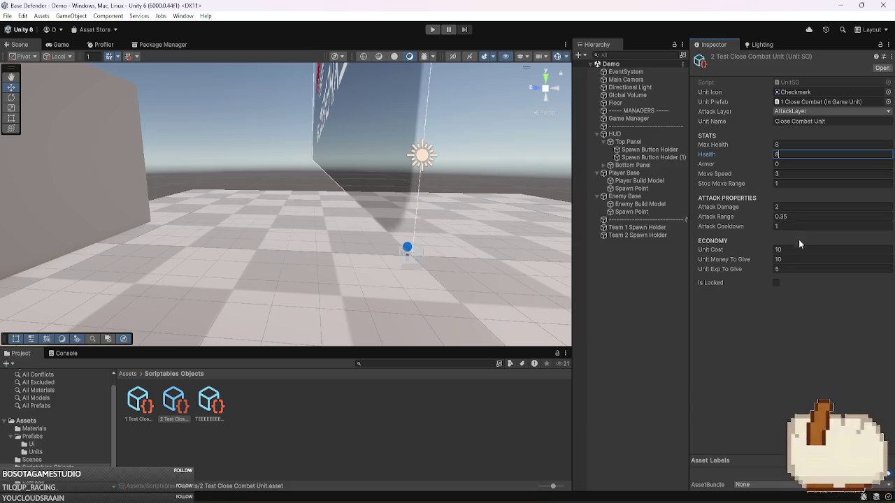
pyautogui.click(432, 29)
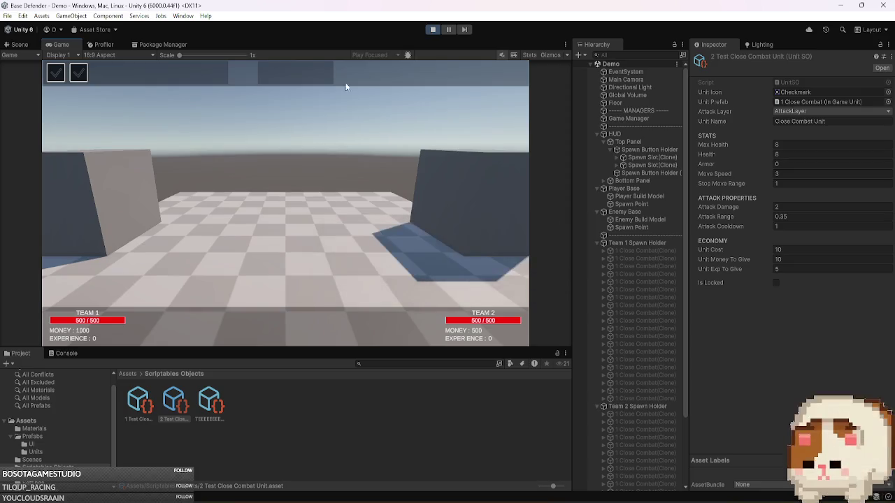
# - Spawn a close-combat unit, open the Team 2 clone's Unit Data, then stop and return to Visual Studio
pyautogui.click(77, 77)
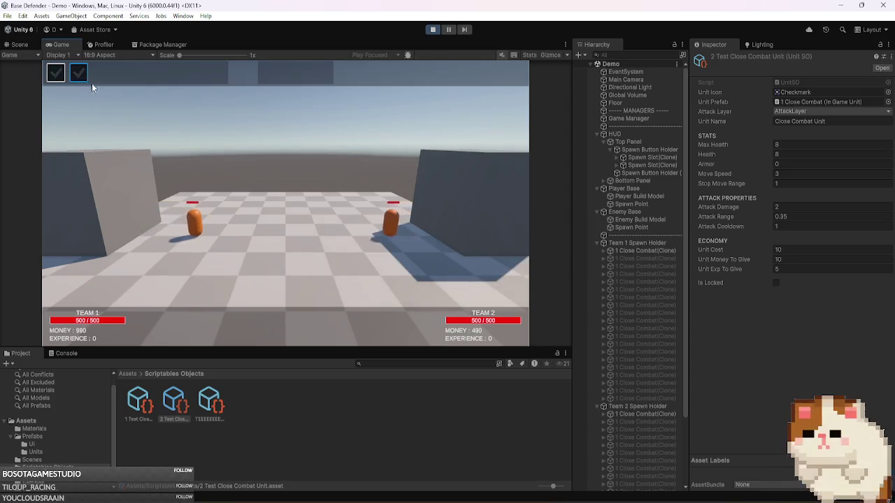
pyautogui.click(448, 29)
pyautogui.hotkey('ctrl', '1')
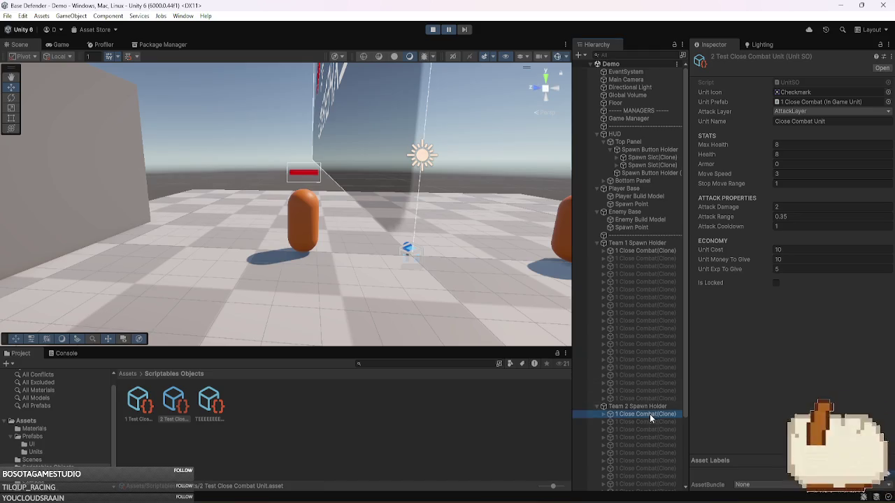
pyautogui.click(649, 414)
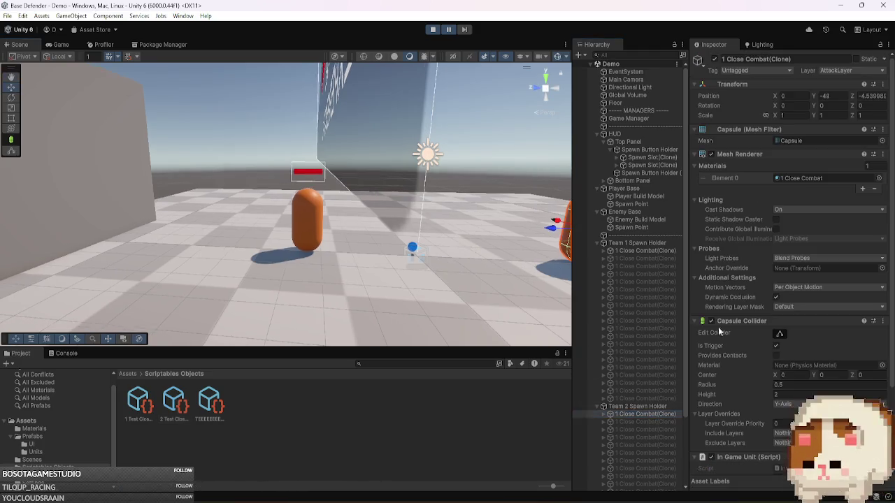
pyautogui.scroll(-3, 761, 318)
pyautogui.doubleClick(797, 375)
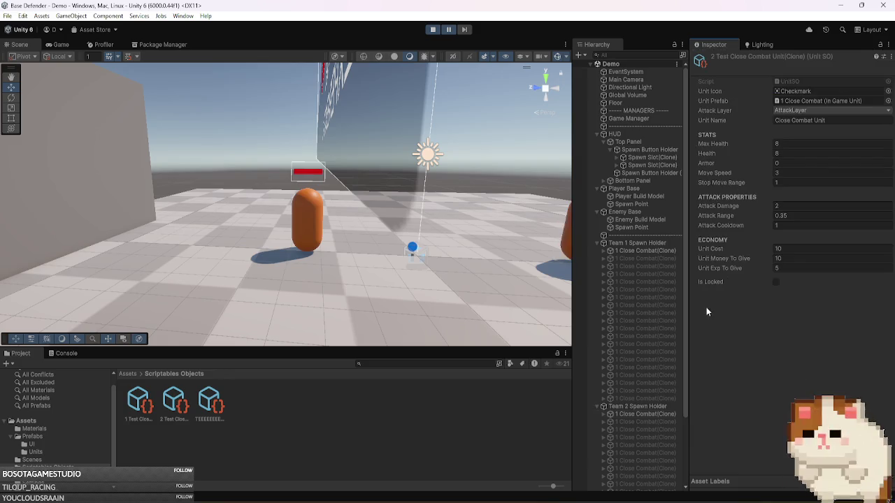
pyautogui.click(449, 29)
pyautogui.click(446, 28)
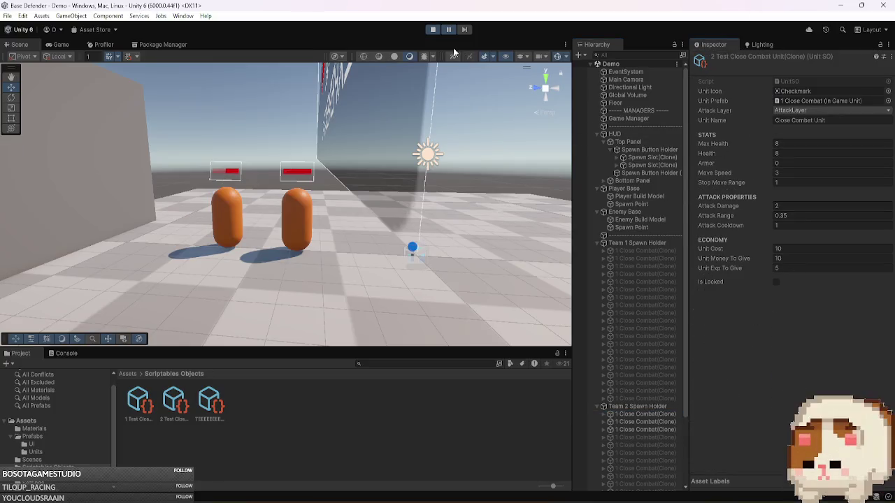
pyautogui.click(432, 30)
pyautogui.hotkey('alt', 'Tab')
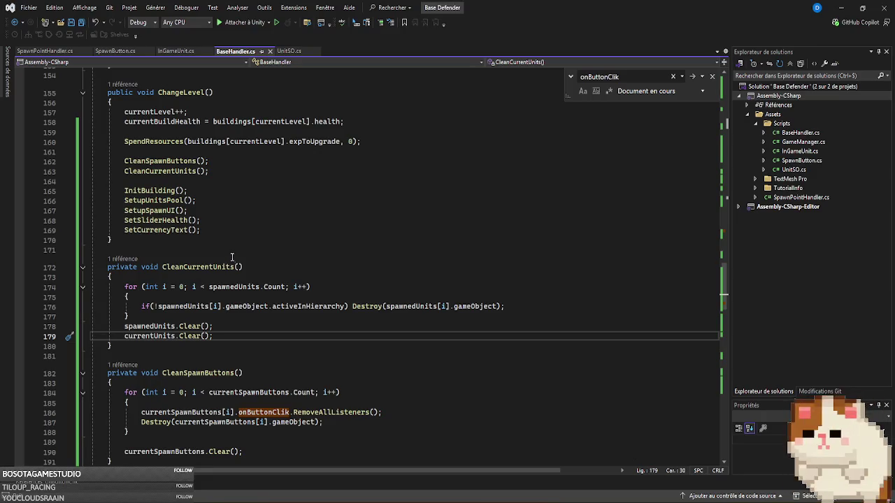
# - List all references to onButtonClik from line 23 of SpawnButton.cs
pyautogui.click(178, 51)
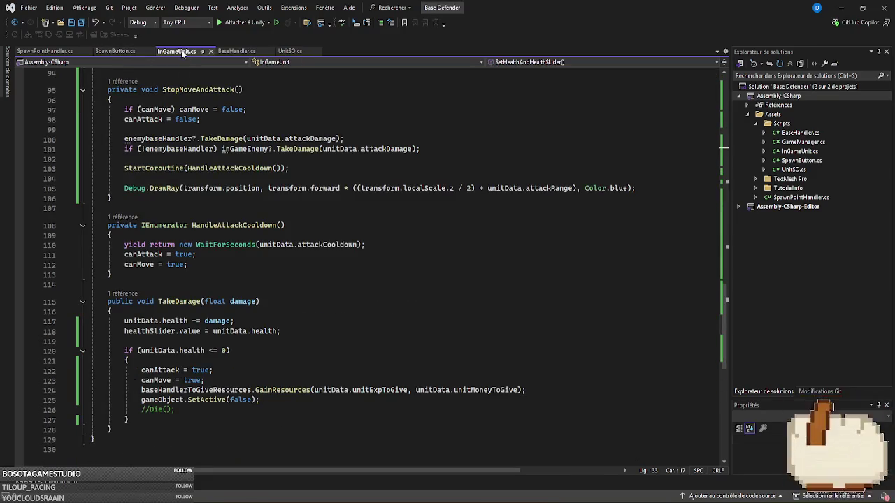
pyautogui.click(123, 52)
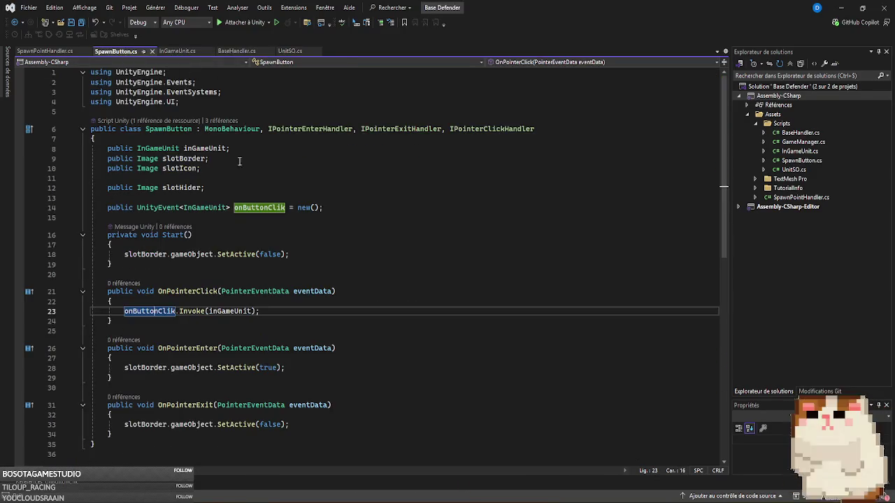
pyautogui.doubleClick(156, 311)
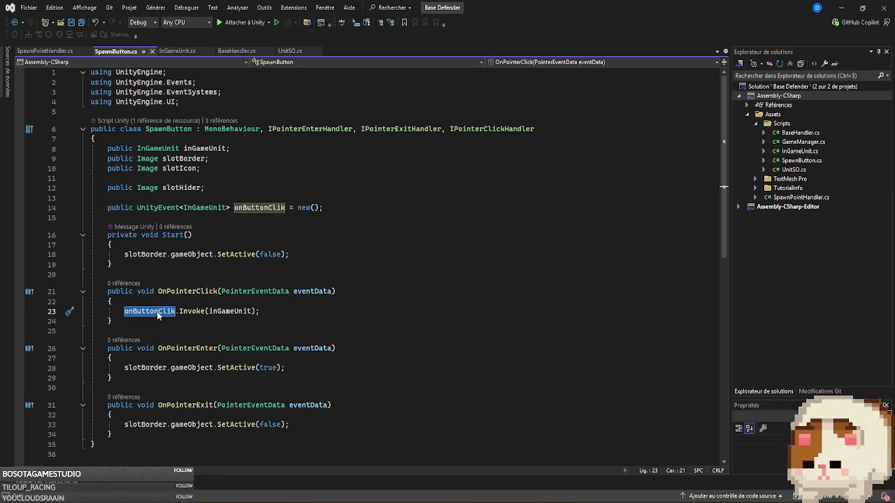
pyautogui.rightClick(156, 311)
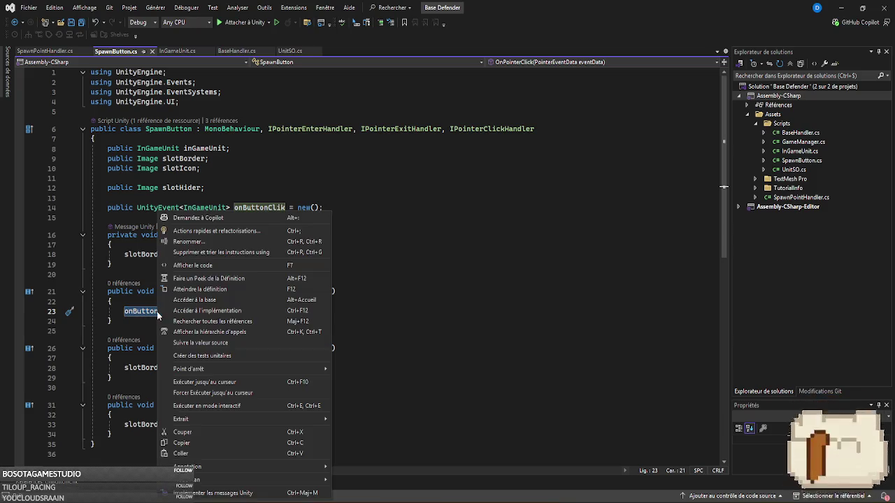
pyautogui.click(257, 322)
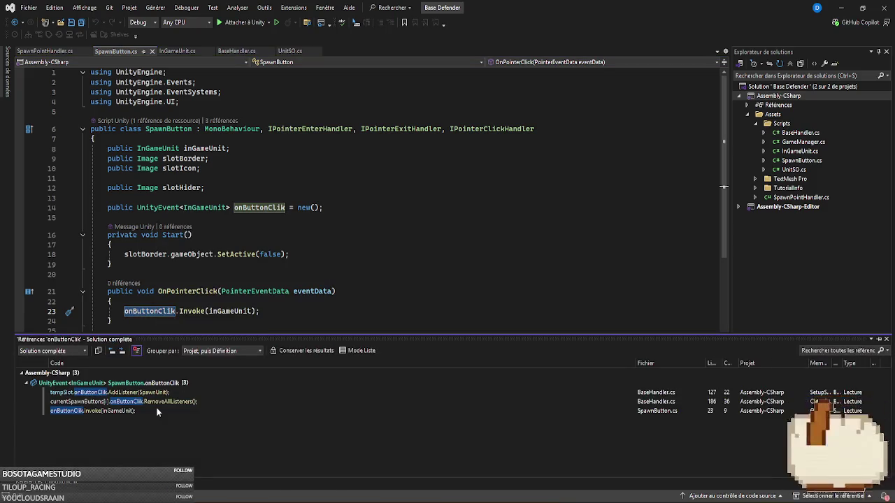
# - Open the AddListener(SpawnUnit) reference at line 127 of BaseHandler.cs
pyautogui.doubleClick(161, 393)
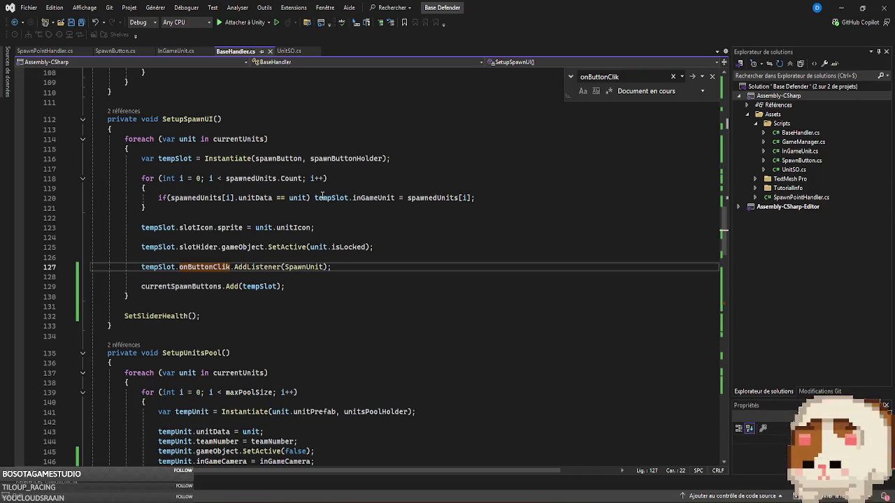
# - Check the unit and unitData variables on line 120, then jump to SpawnUnit's definition at line 82
pyautogui.moveTo(334, 201)
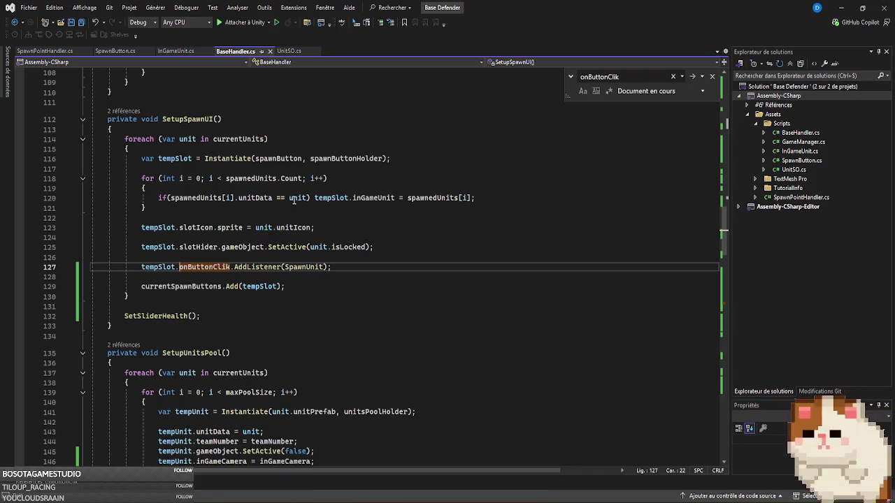
pyautogui.doubleClick(296, 199)
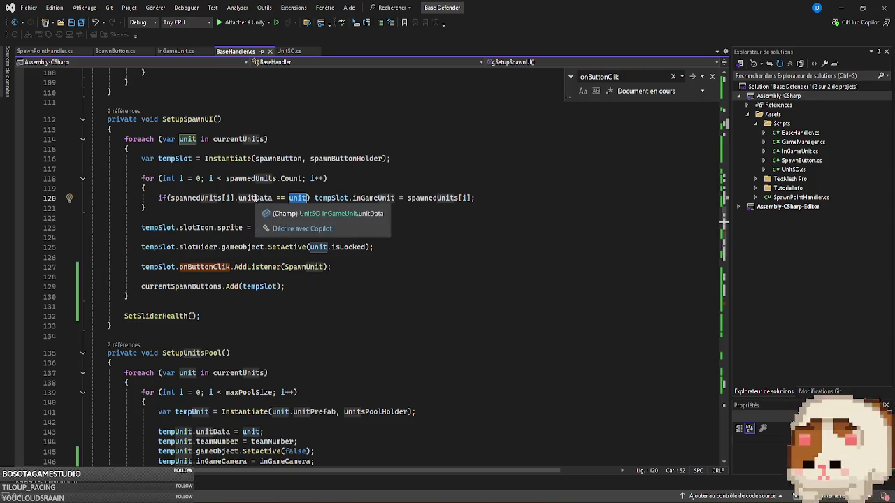
pyautogui.doubleClick(255, 198)
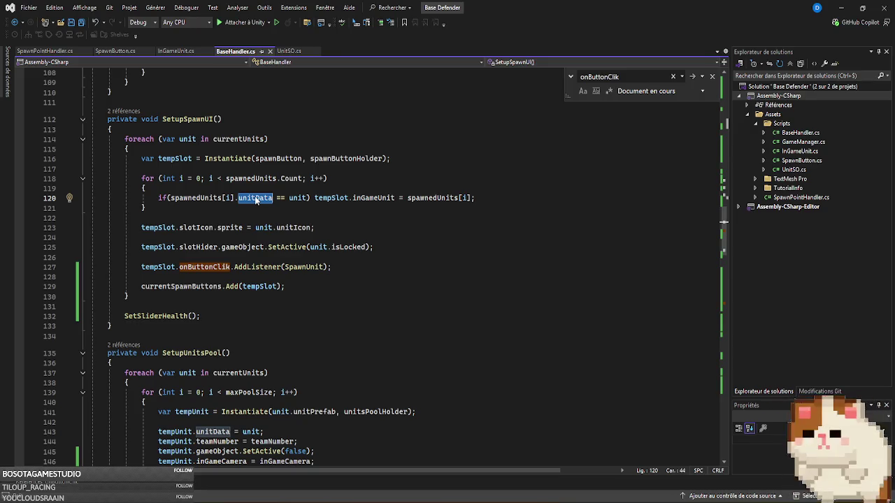
pyautogui.keyDown('ctrl'); pyautogui.click(304, 267); pyautogui.keyUp('ctrl')
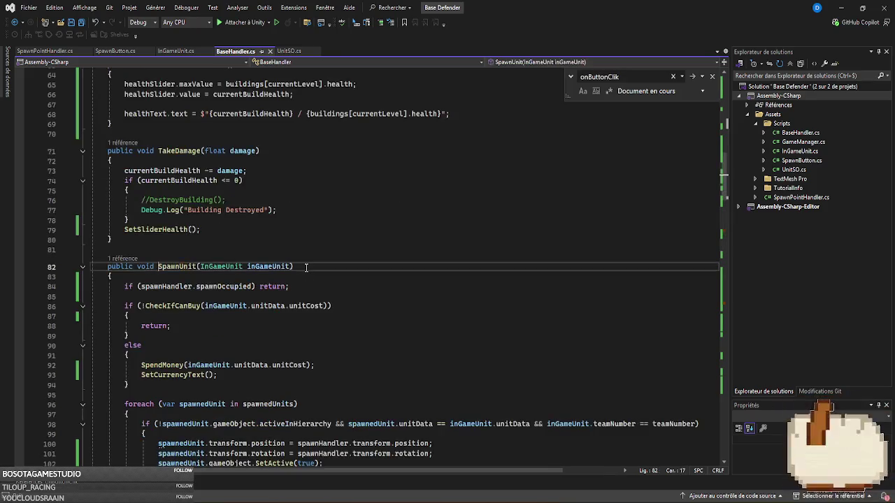
pyautogui.scroll(-6, 327, 270)
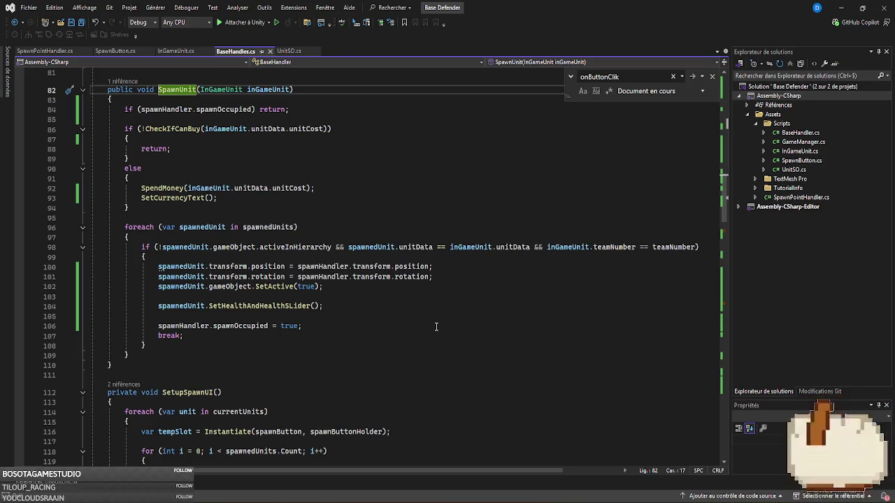
pyautogui.moveTo(323, 306); pyautogui.dragTo(158, 307)
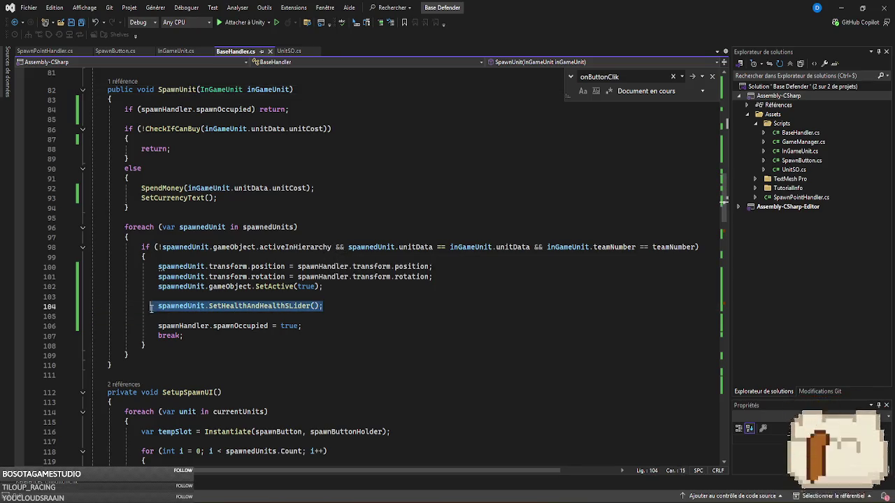
pyautogui.click(380, 305)
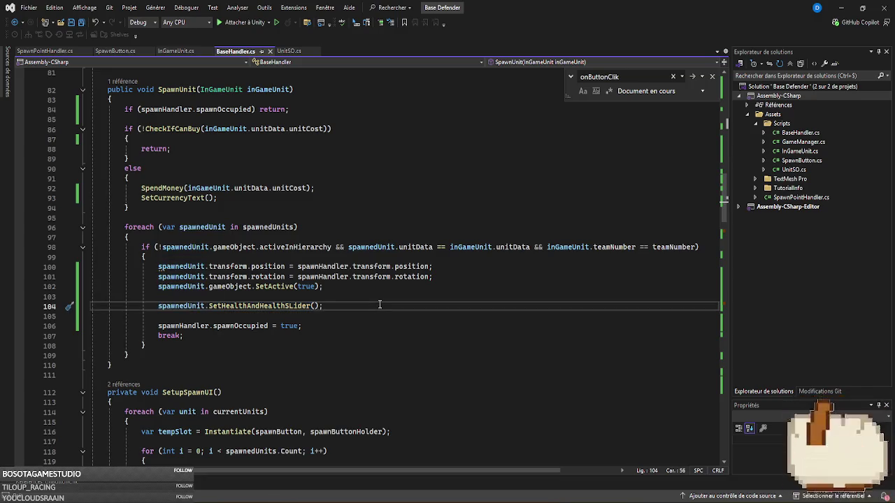
pyautogui.rightClick(380, 306)
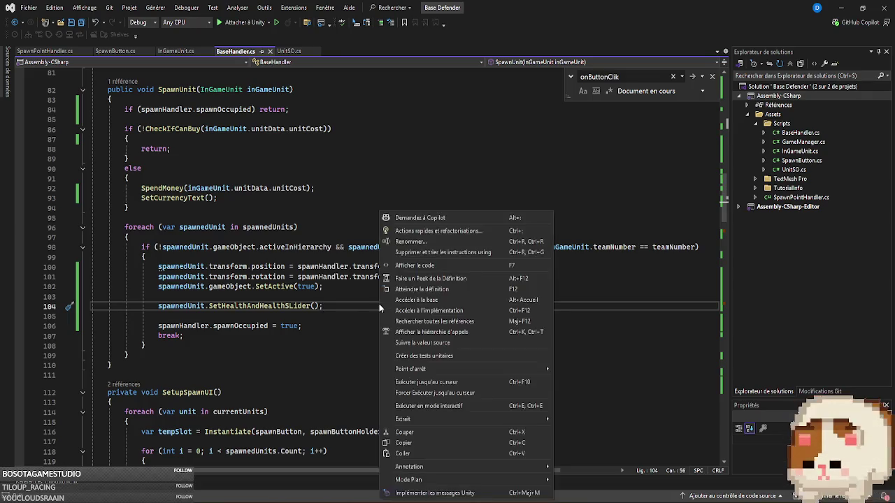
pyautogui.click(361, 307)
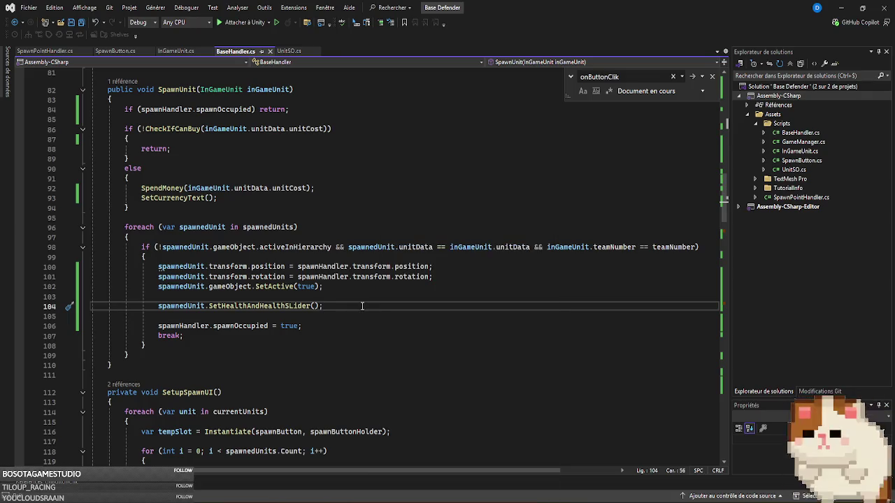
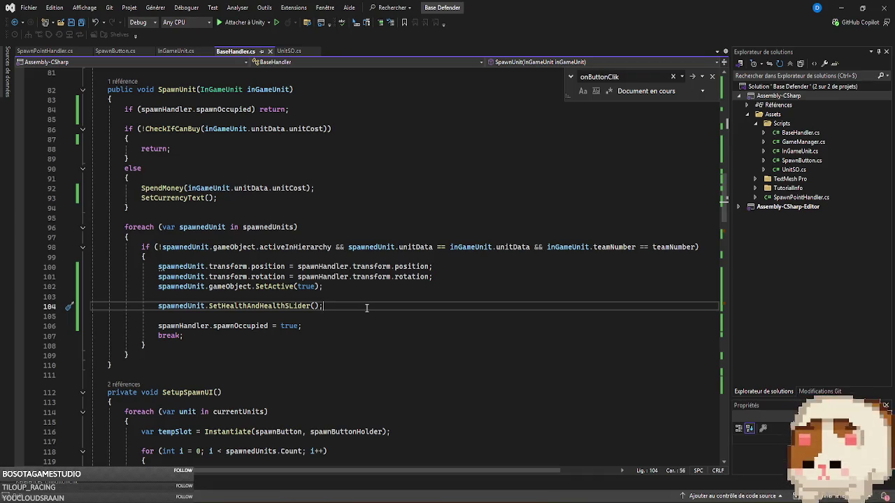
# - Trace references to health and callers of SetHealthAndHealthSLider down to BaseHandler line 104
pyautogui.keyDown('ctrl'); pyautogui.click(253, 306); pyautogui.keyUp('ctrl')
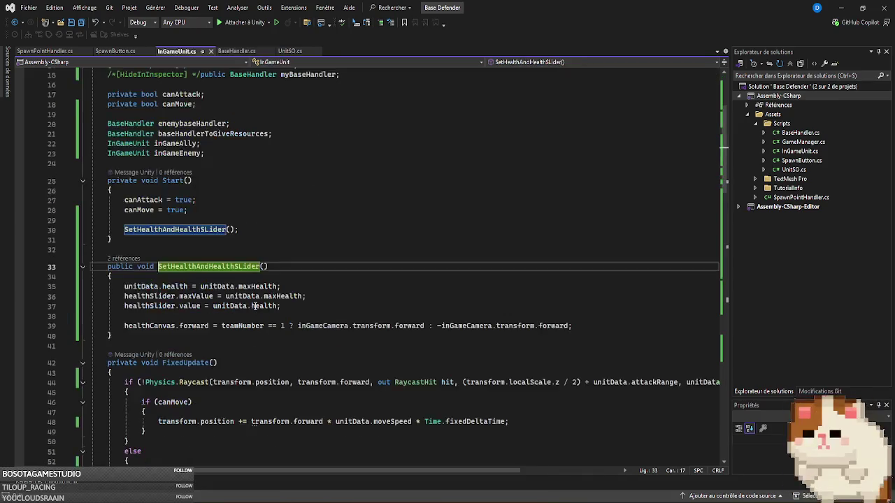
pyautogui.click(187, 286)
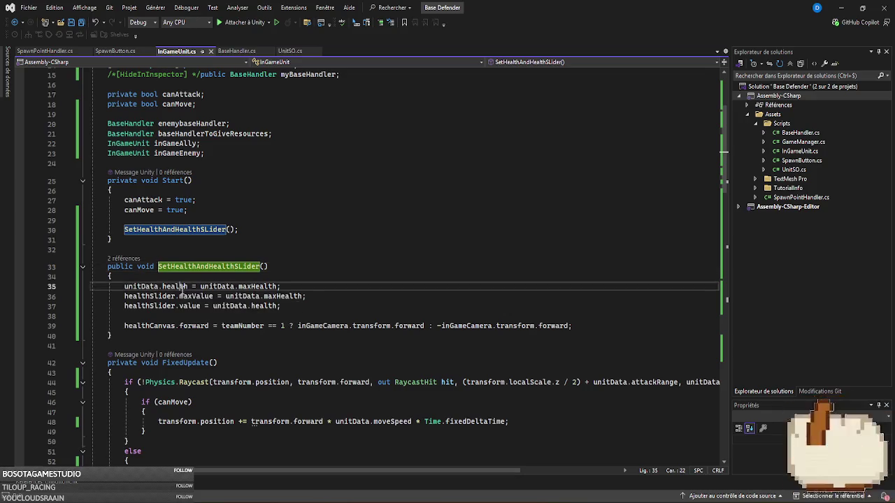
pyautogui.rightClick(182, 288)
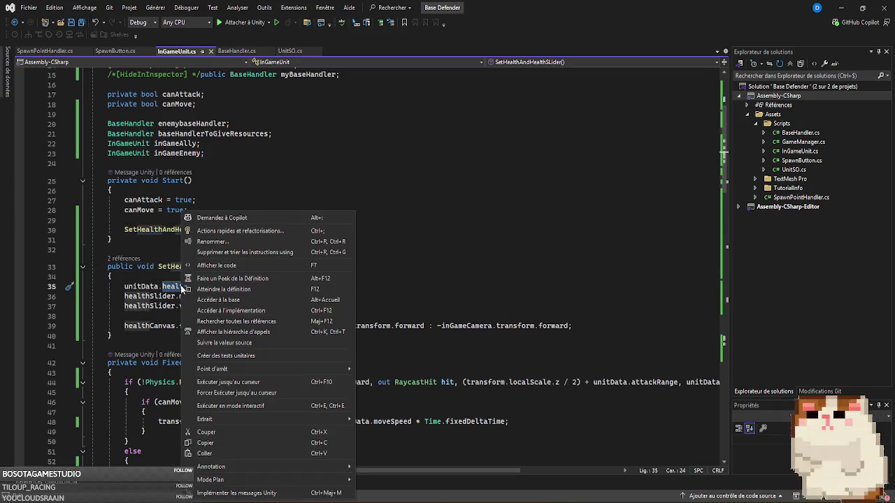
pyautogui.click(257, 319)
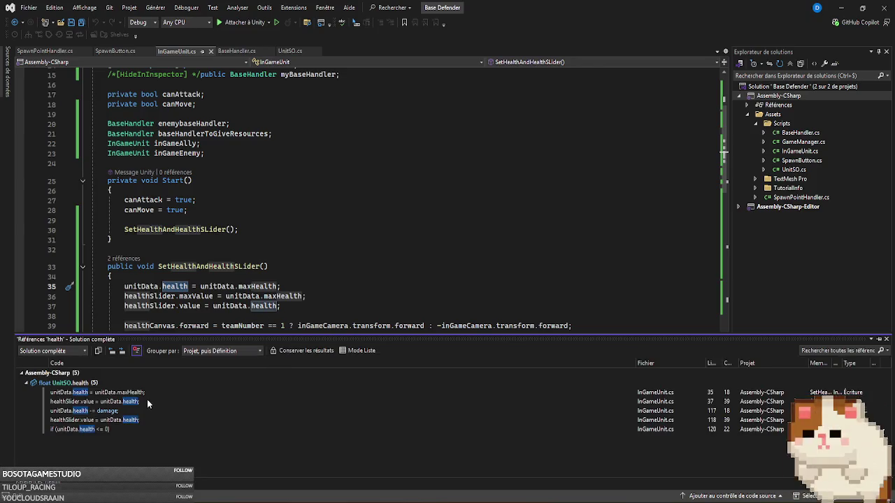
pyautogui.click(146, 392)
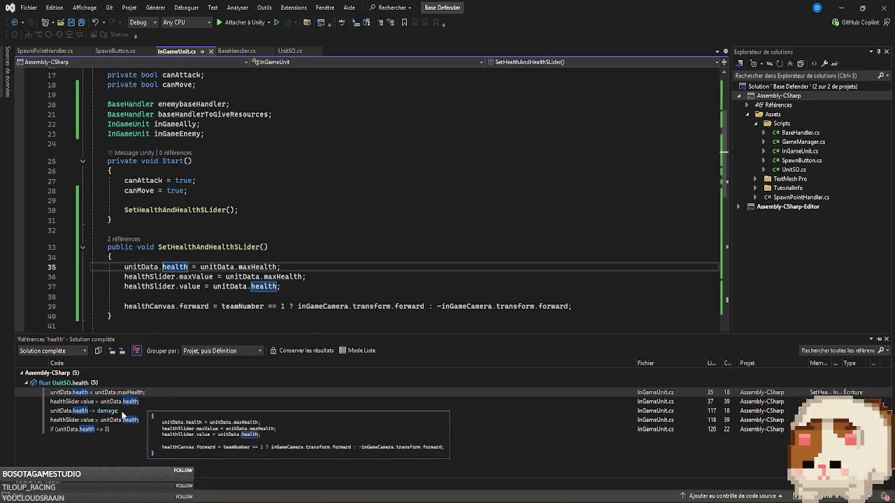
pyautogui.moveTo(123, 415)
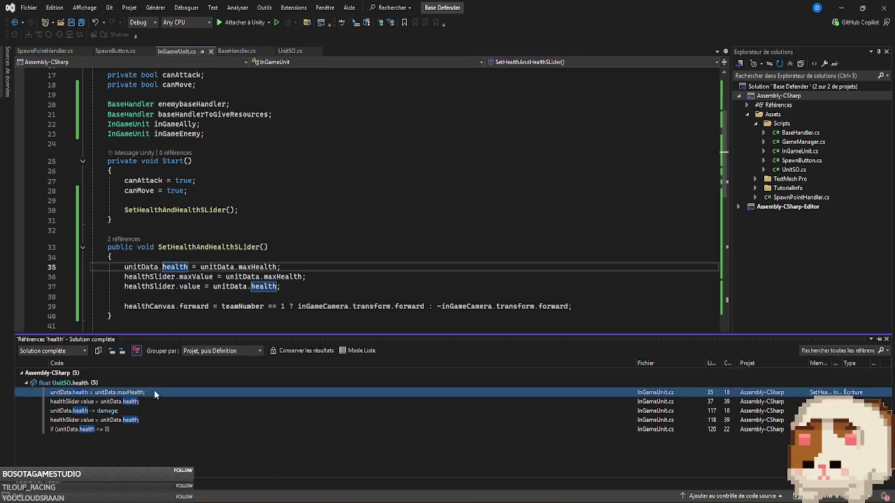
pyautogui.click(886, 340)
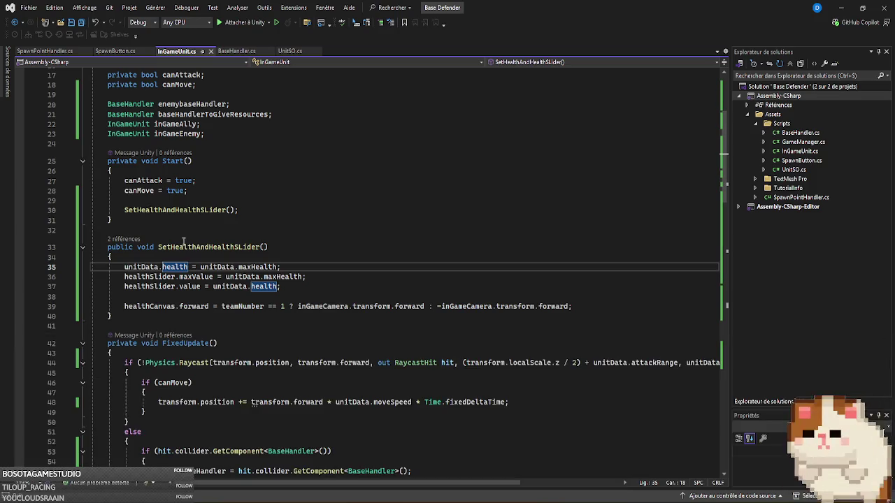
pyautogui.click(124, 239)
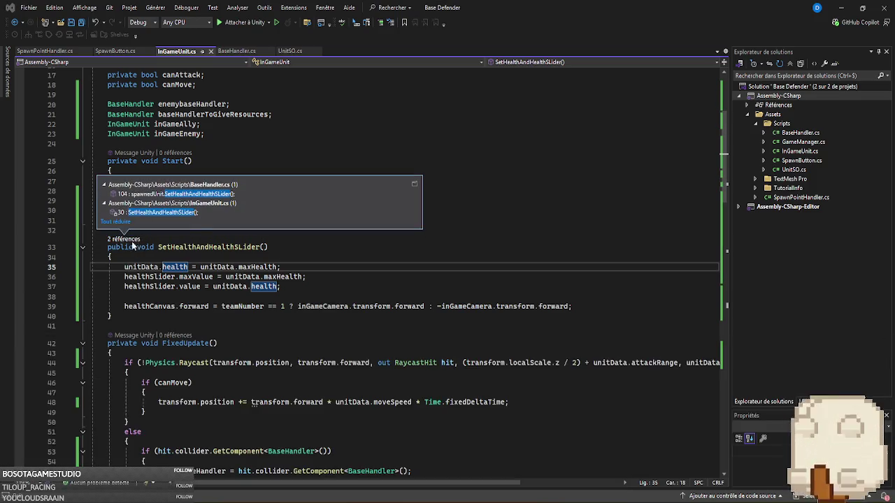
pyautogui.click(202, 213)
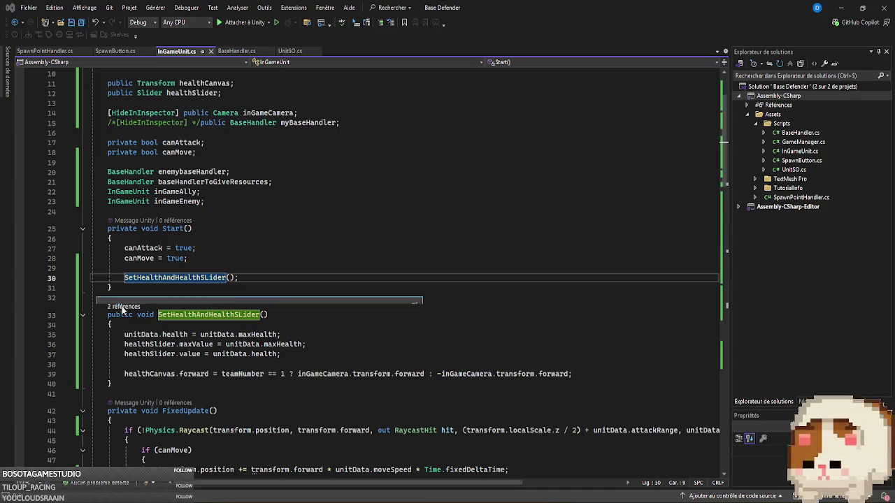
pyautogui.click(123, 306)
pyautogui.click(237, 262)
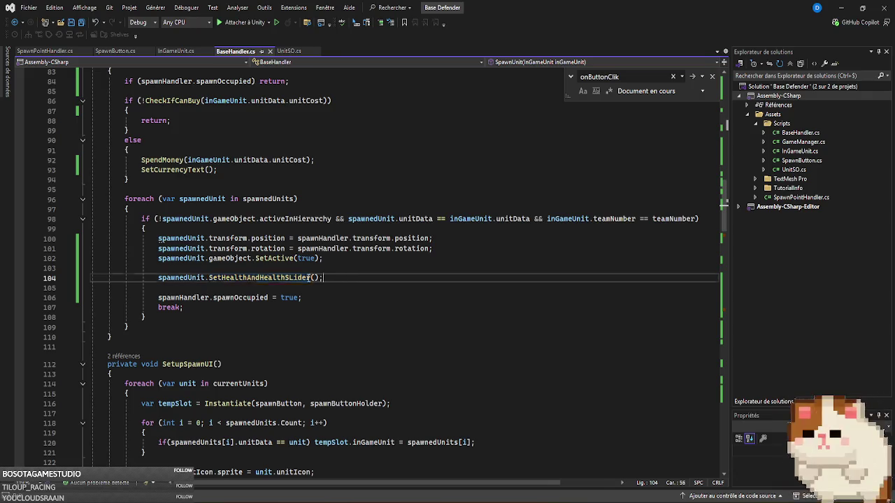
# - Delete the SetHealthAndHealthSLider call from BaseHandler's spawn loop and save BaseHandler.cs
pyautogui.moveTo(353, 277); pyautogui.dragTo(9, 279)
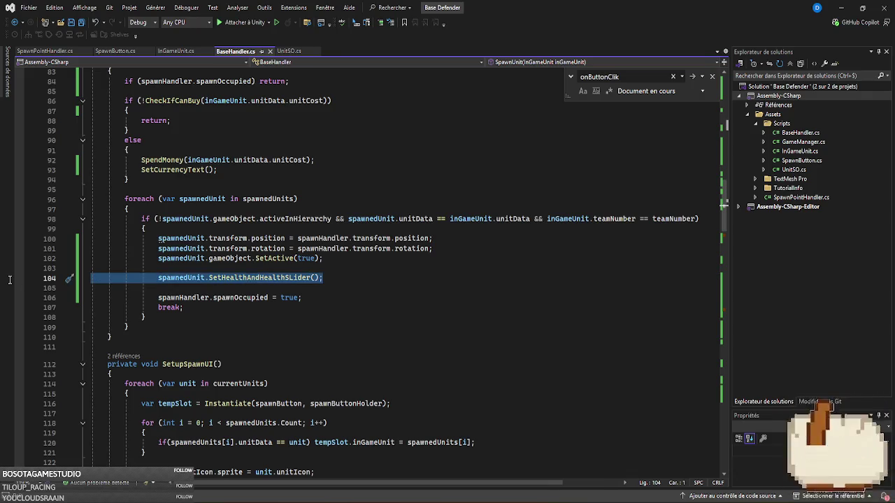
pyautogui.press('BackSpace')
pyautogui.press('BackSpace')
pyautogui.press('BackSpace')
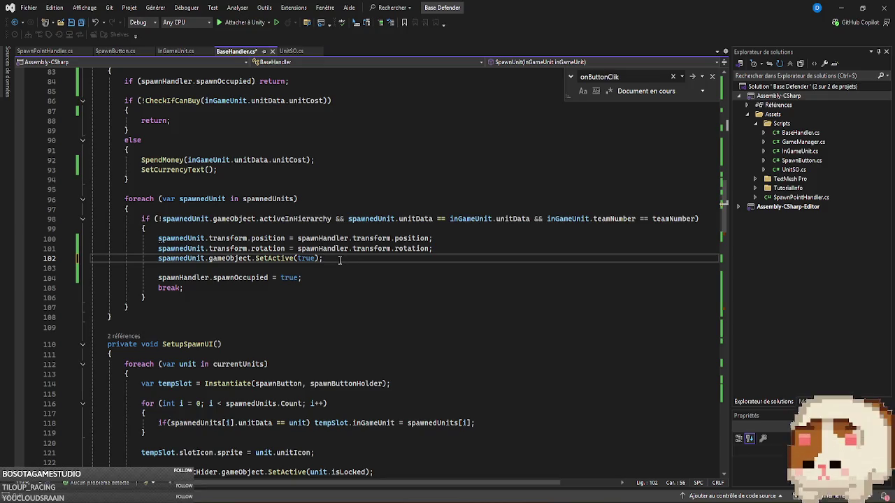
pyautogui.hotkey('ctrl', 's')
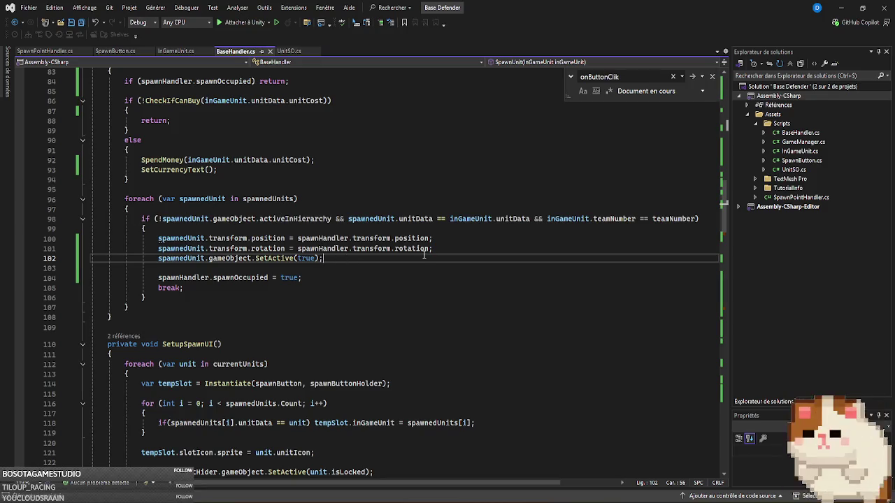
pyautogui.moveTo(333, 221)
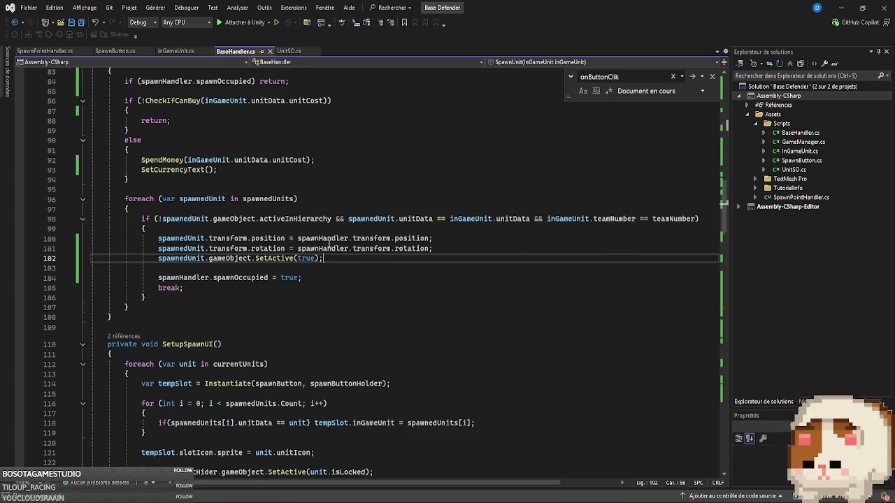
pyautogui.scroll(3, 245, 175)
# - Add an empty private void OnEnable() method below Start() in InGameUnit.cs
pyautogui.click(178, 51)
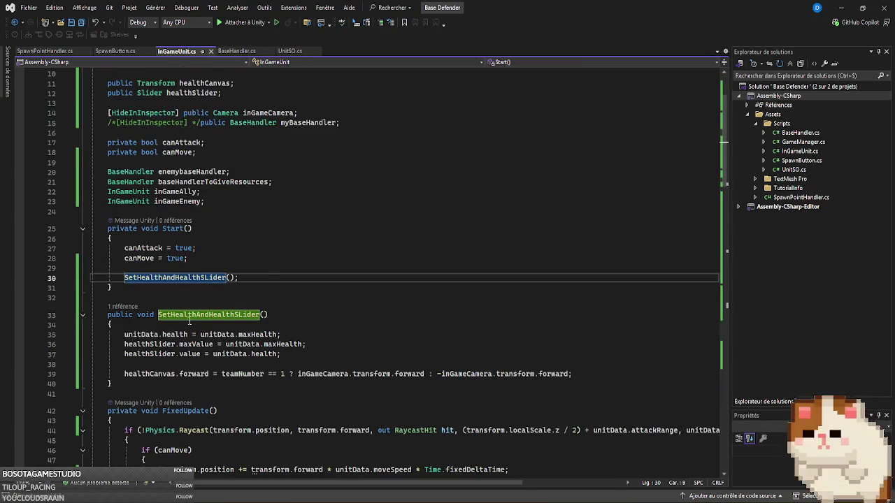
pyautogui.click(148, 286)
pyautogui.press('Return')
pyautogui.press('Return')
pyautogui.write('private')
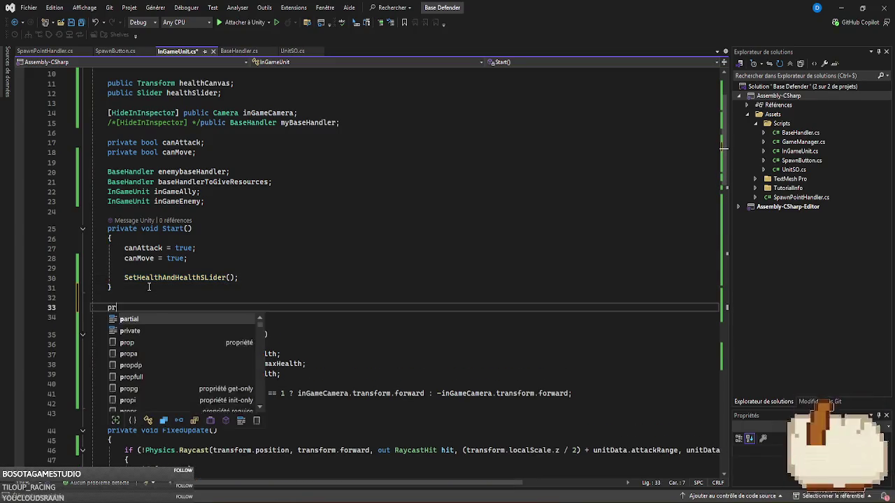
pyautogui.press('Escape')
pyautogui.write('void OnE')
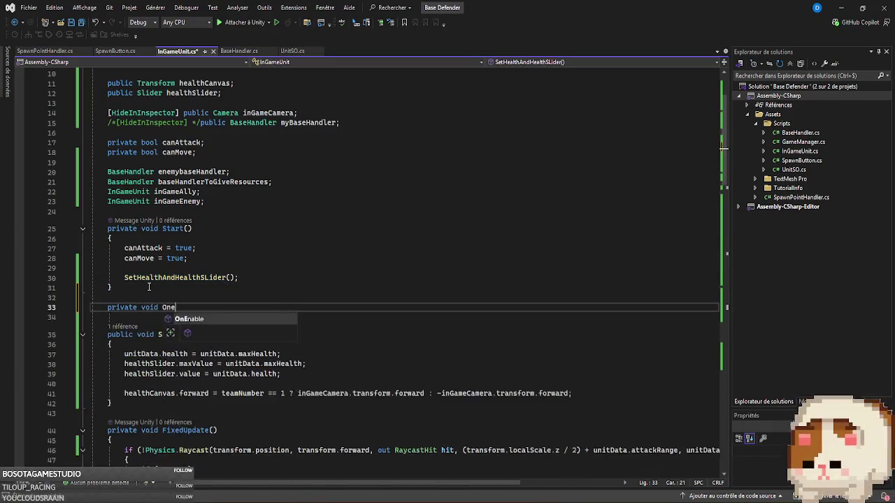
pyautogui.press('Tab')
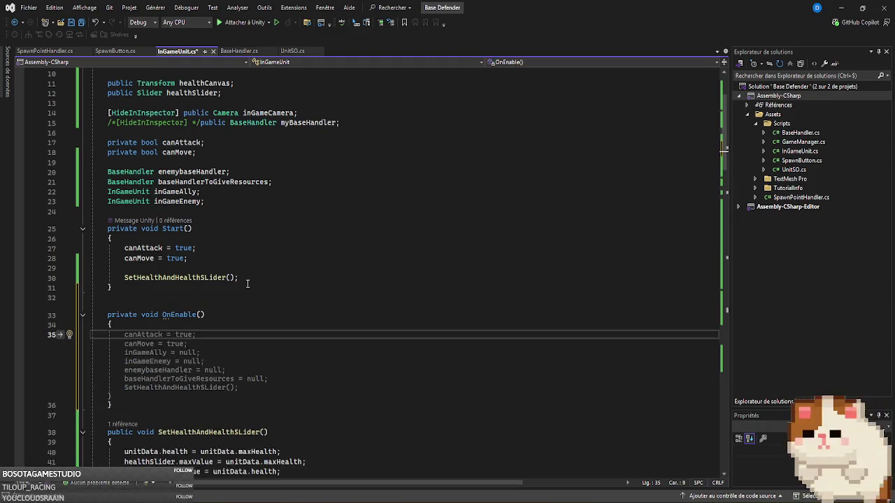
pyautogui.press('Escape')
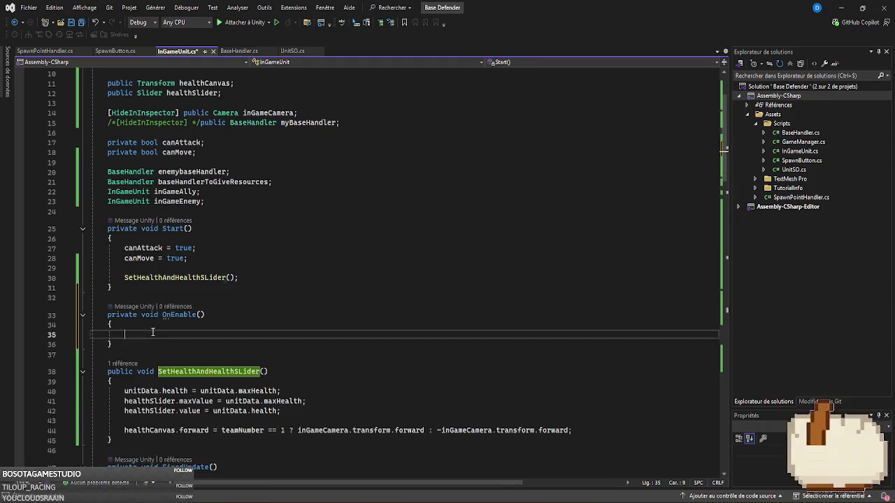
# - Fill OnEnable with the suggested flag, target and health reset code and save InGameUnit.cs
pyautogui.click(53, 345)
pyautogui.click(304, 338)
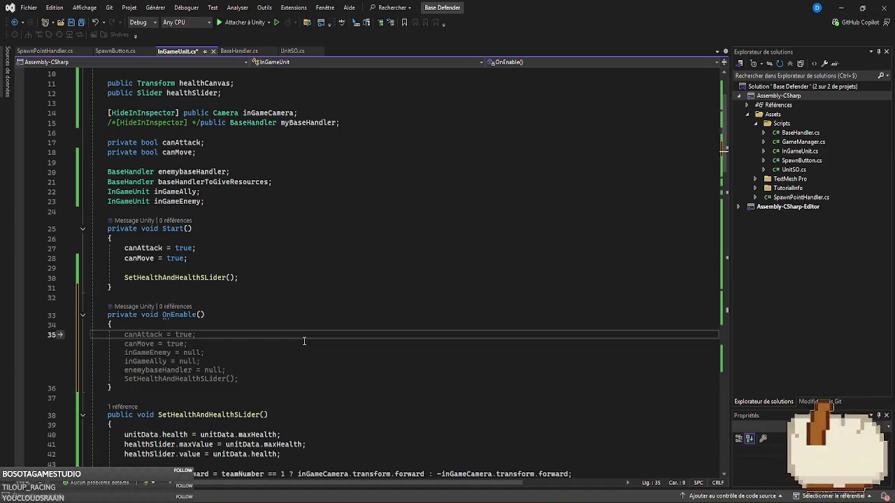
pyautogui.press('Tab')
pyautogui.moveTo(225, 374); pyautogui.dragTo(21, 379)
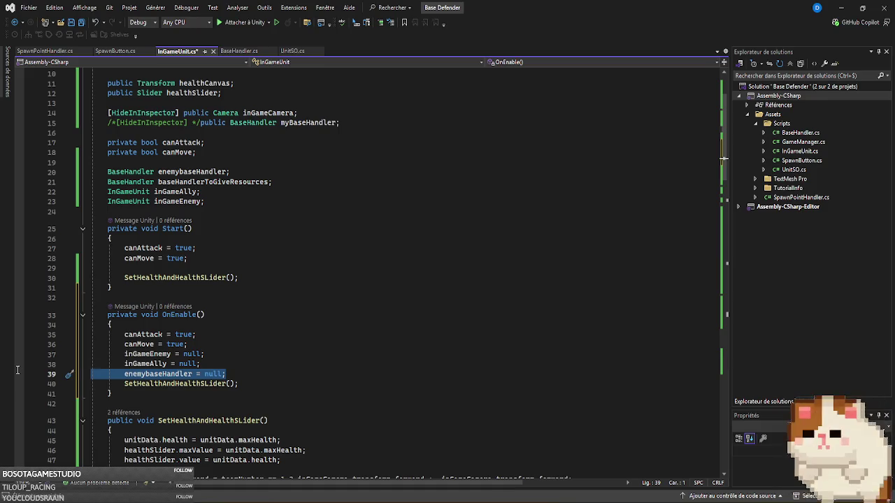
pyautogui.click(209, 363)
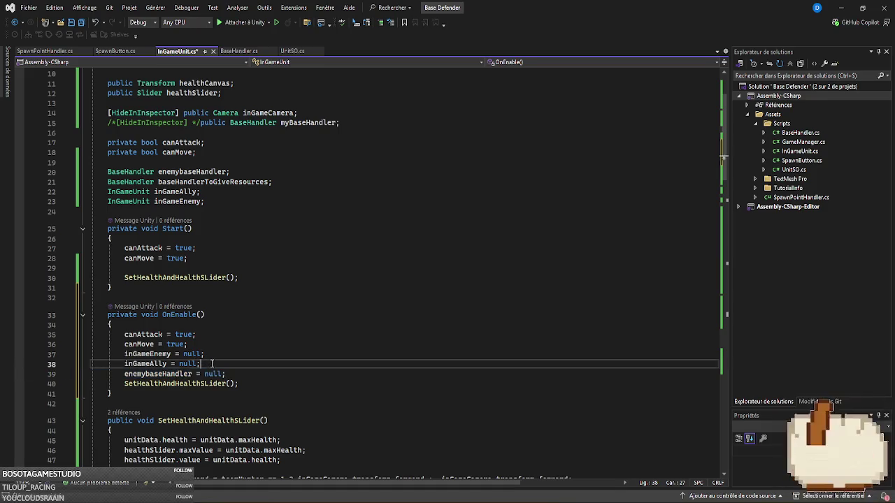
pyautogui.click(218, 353)
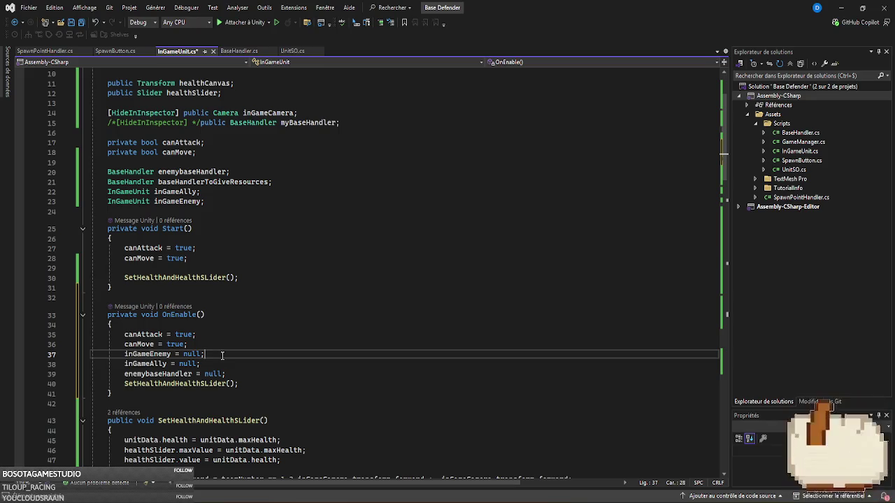
pyautogui.hotkey('ctrl', 's')
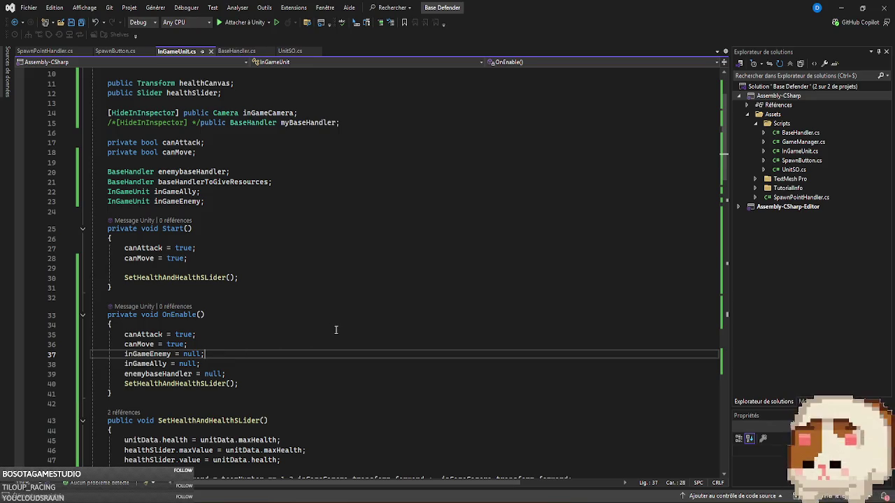
# - Delete the redundant canAttack and canMove resets from TakeDamage's death branch
pyautogui.scroll(-20, 338, 326)
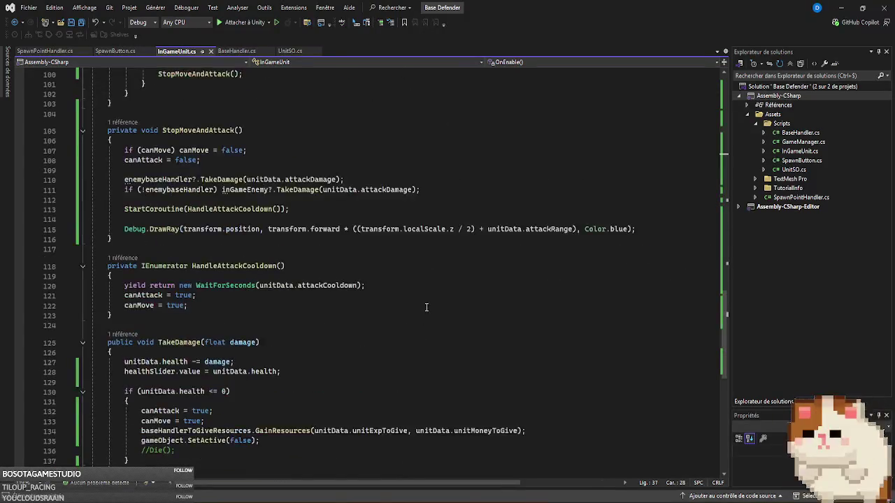
pyautogui.moveTo(215, 362); pyautogui.dragTo(91, 353)
pyautogui.press('BackSpace')
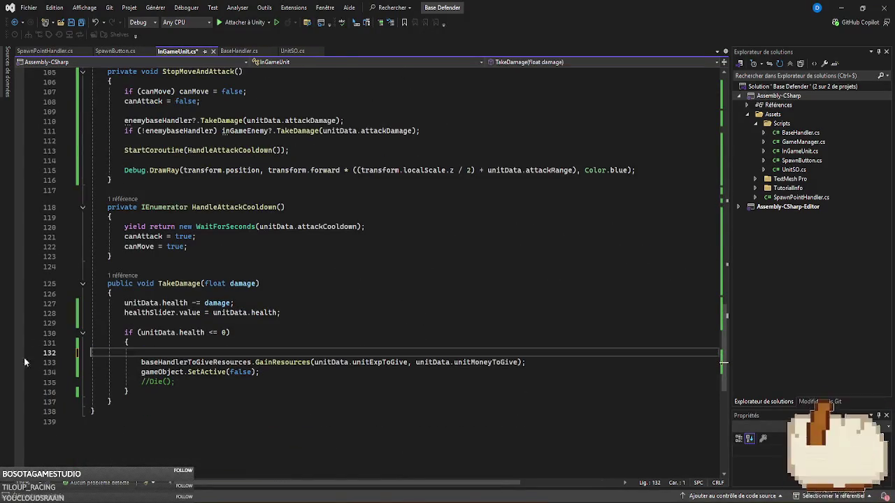
pyautogui.press('BackSpace')
pyautogui.scroll(20, 693, 345)
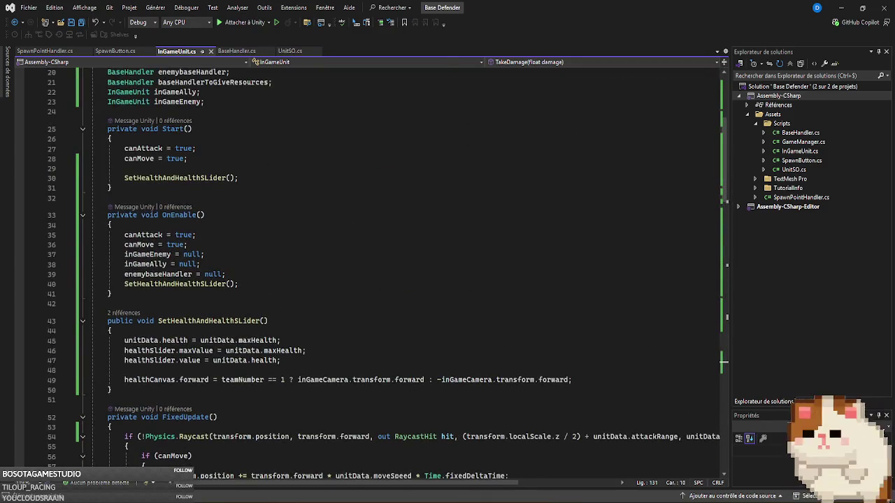
pyautogui.hotkey('alt', 'Tab')
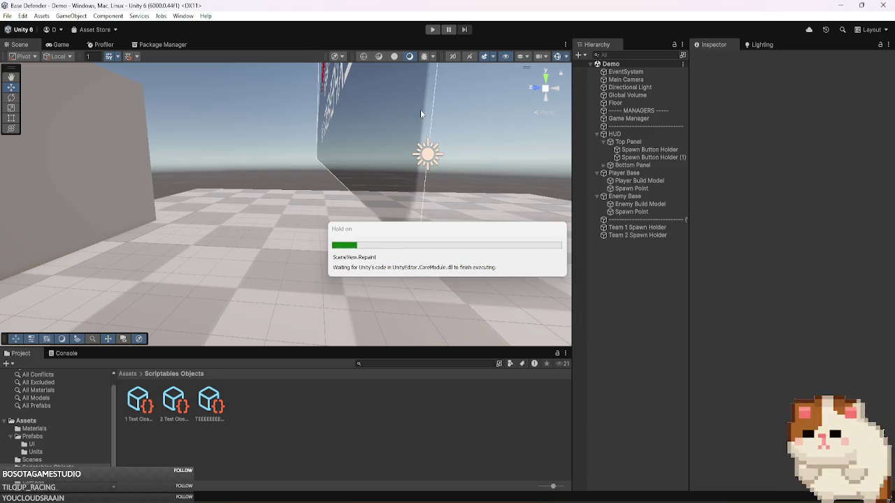
# - Play-test the scene, spawn a Team 1 unit, and pause the game
pyautogui.click(432, 30)
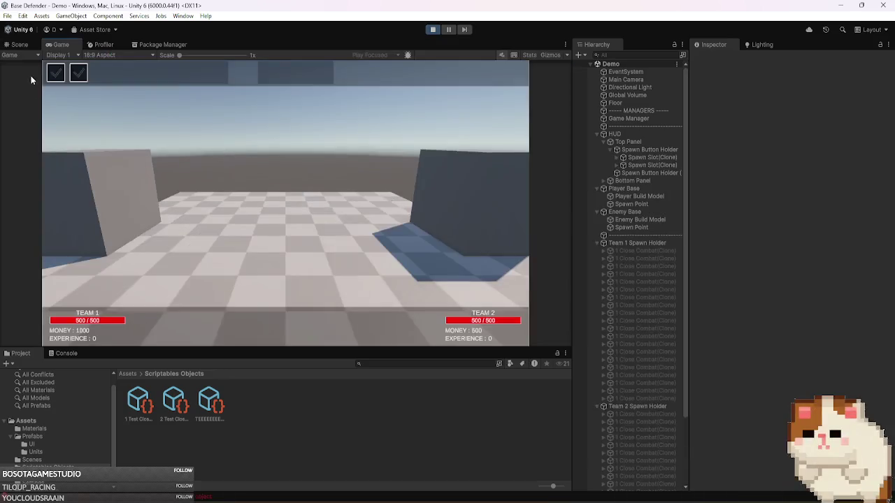
pyautogui.click(57, 74)
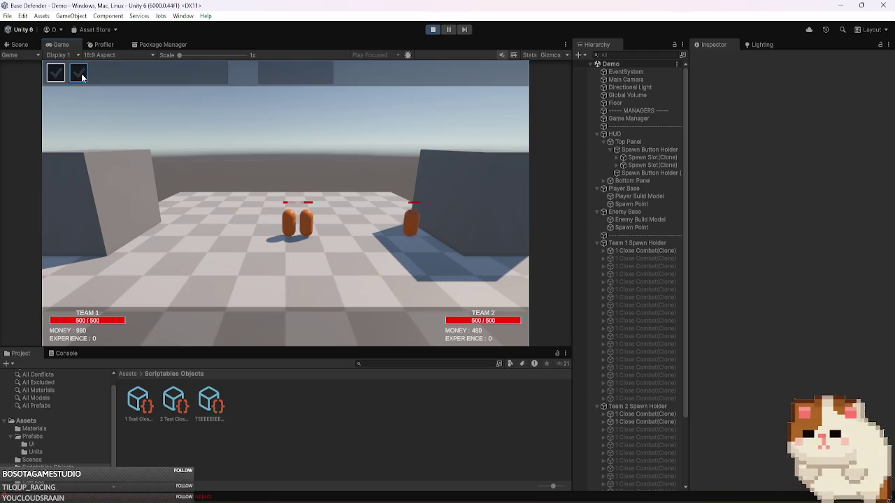
pyautogui.click(447, 30)
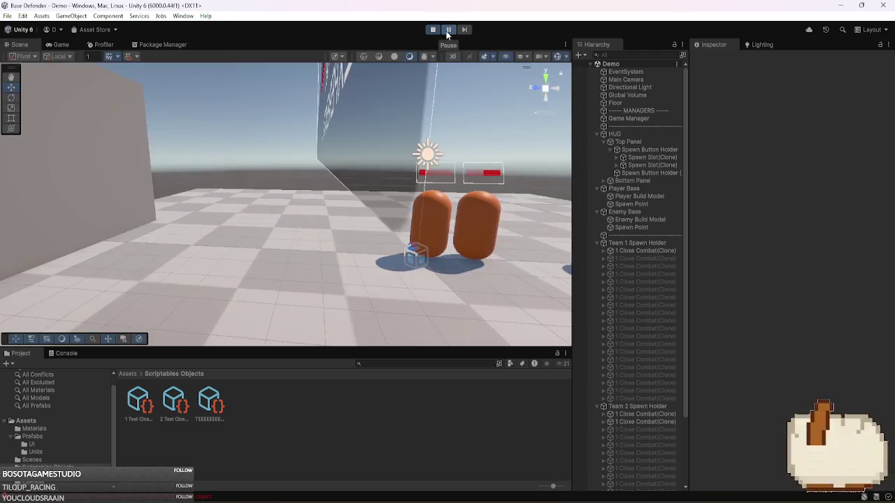
# - Follow the NullReferenceException and its InGameUnit stack-trace line into the code, then stop Play
pyautogui.click(67, 354)
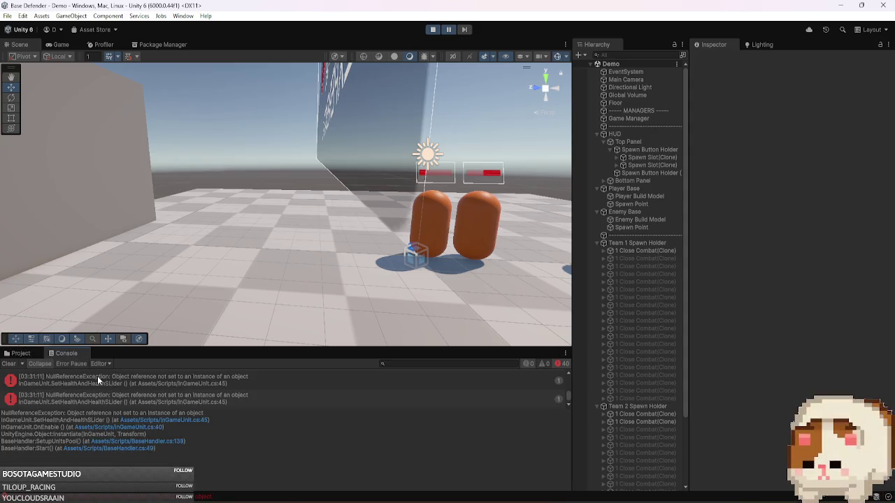
pyautogui.doubleClick(97, 376)
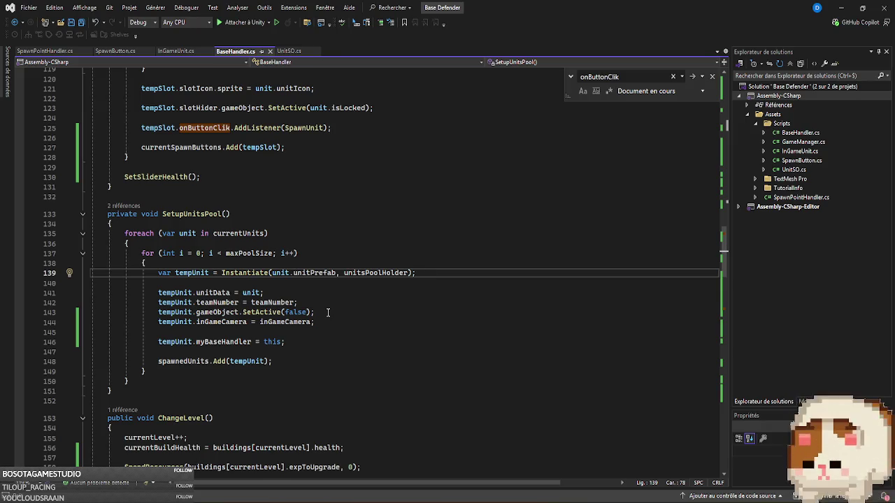
pyautogui.hotkey('alt', 'Tab')
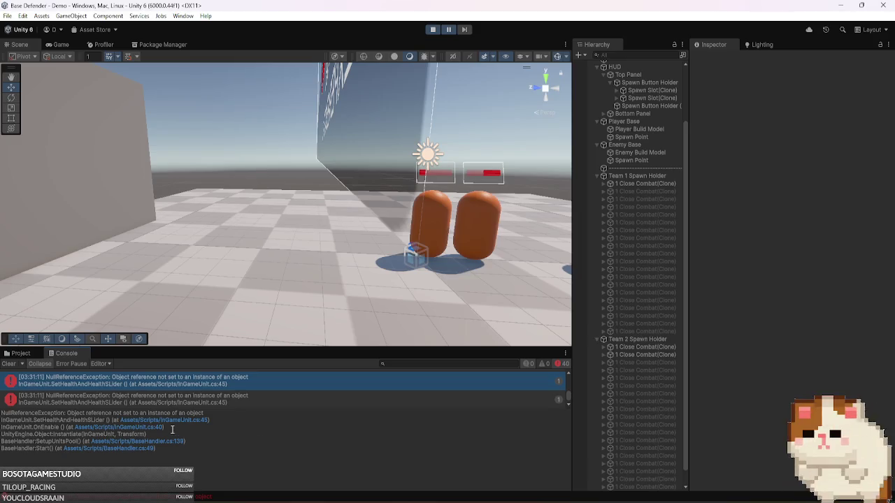
pyautogui.click(203, 420)
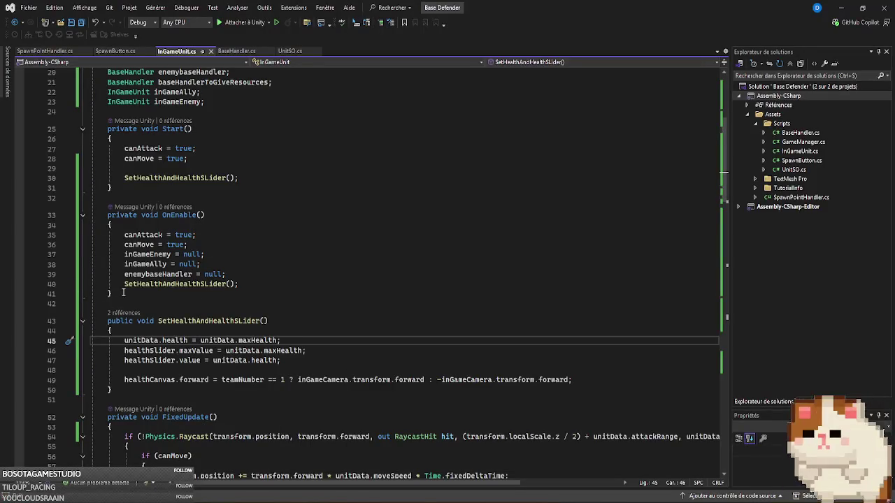
pyautogui.hotkey('alt', 'Tab')
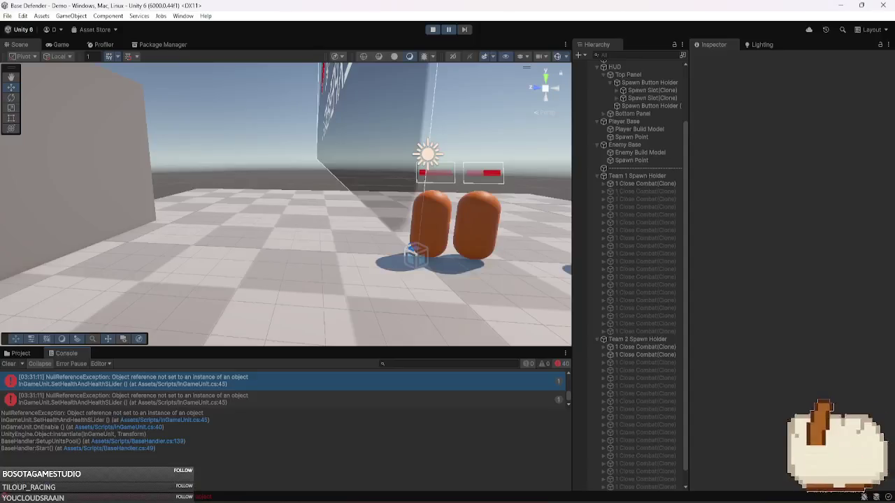
pyautogui.click(433, 29)
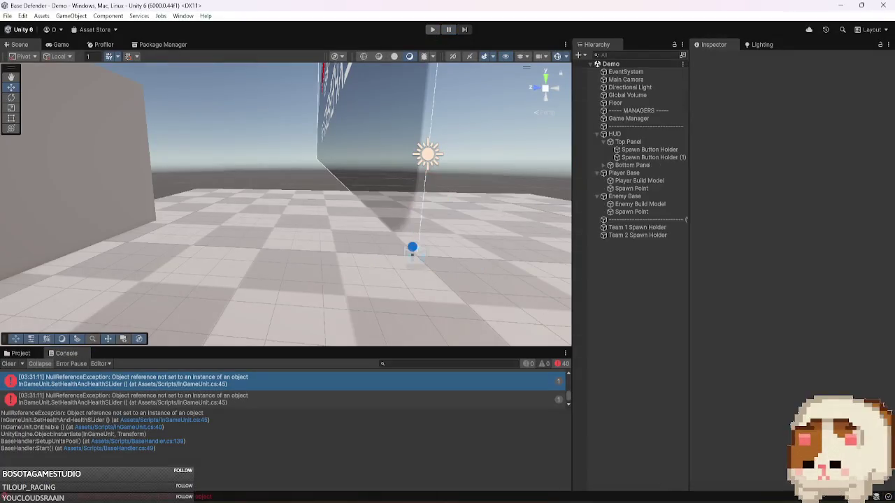
pyautogui.hotkey('alt', 'Tab')
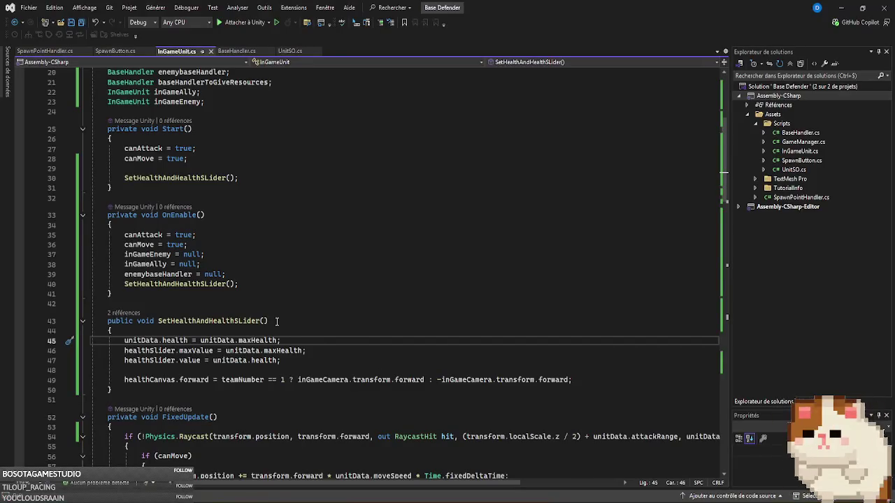
pyautogui.click(118, 52)
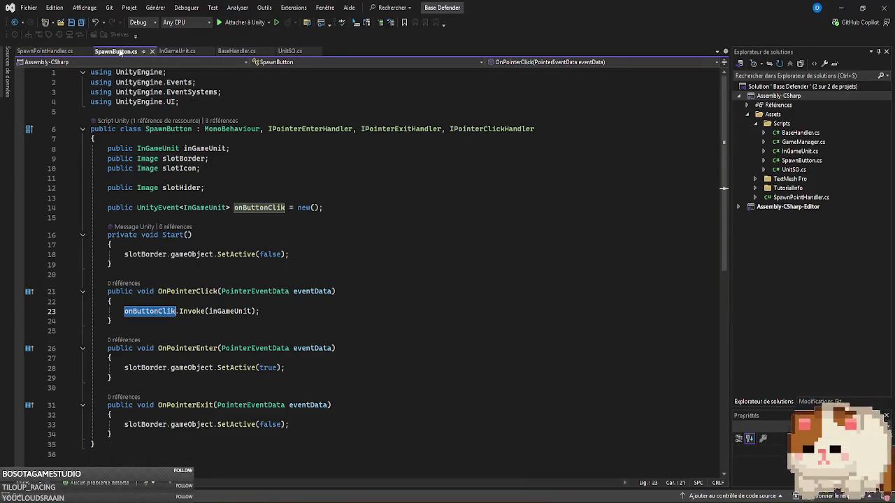
pyautogui.rightClick(157, 307)
pyautogui.click(204, 320)
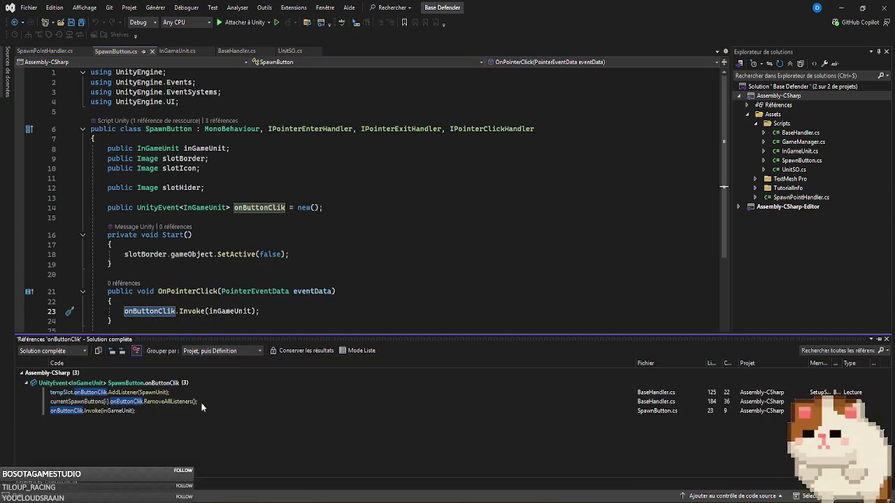
pyautogui.moveTo(184, 411)
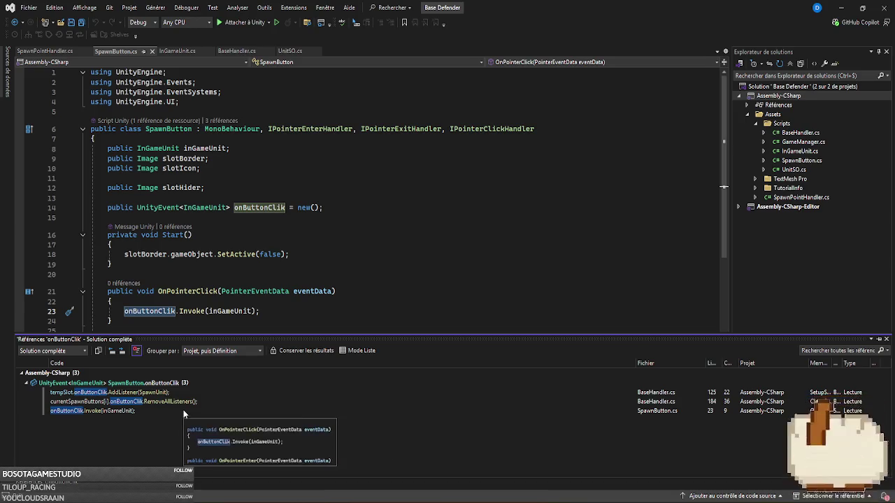
pyautogui.doubleClick(184, 393)
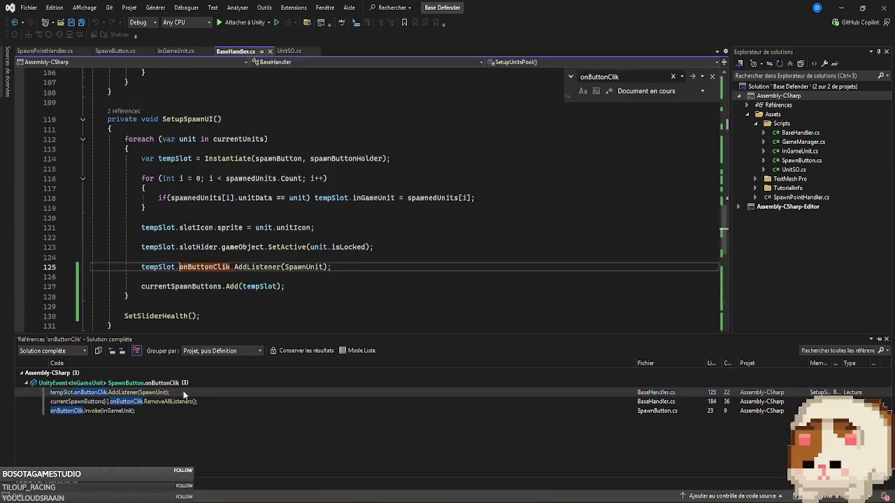
pyautogui.click(310, 267)
pyautogui.keyDown('ctrl'); pyautogui.click(309, 266); pyautogui.keyUp('ctrl')
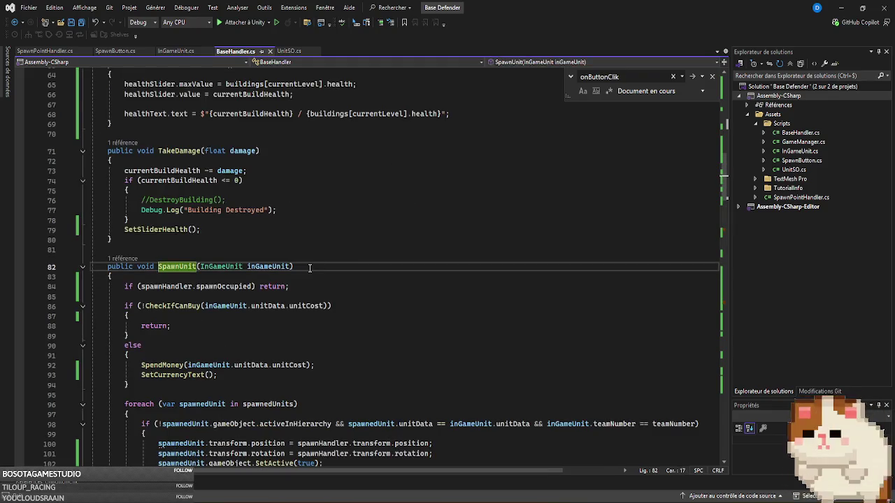
pyautogui.scroll(-5, 444, 283)
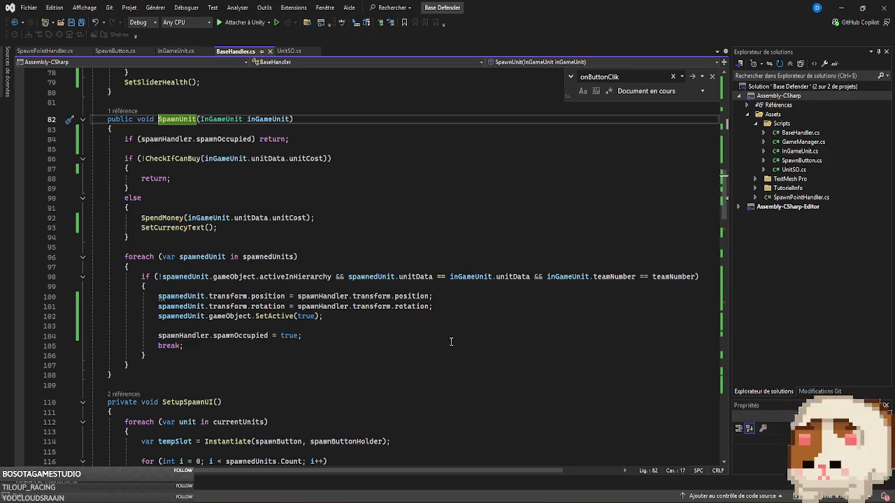
pyautogui.scroll(3, 441, 320)
# - Comment out SetHealthAndHealthSLider() on line 40 of OnEnable and let Unity recompile
pyautogui.click(180, 52)
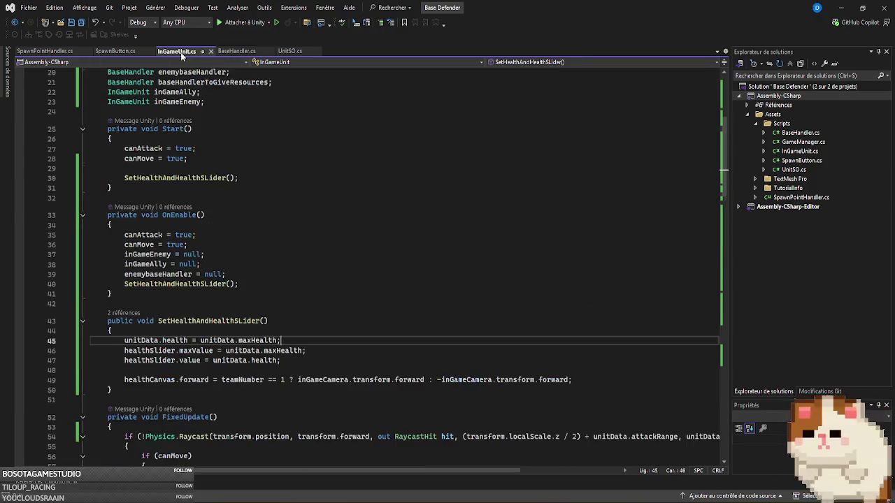
pyautogui.moveTo(176, 293); pyautogui.dragTo(39, 209)
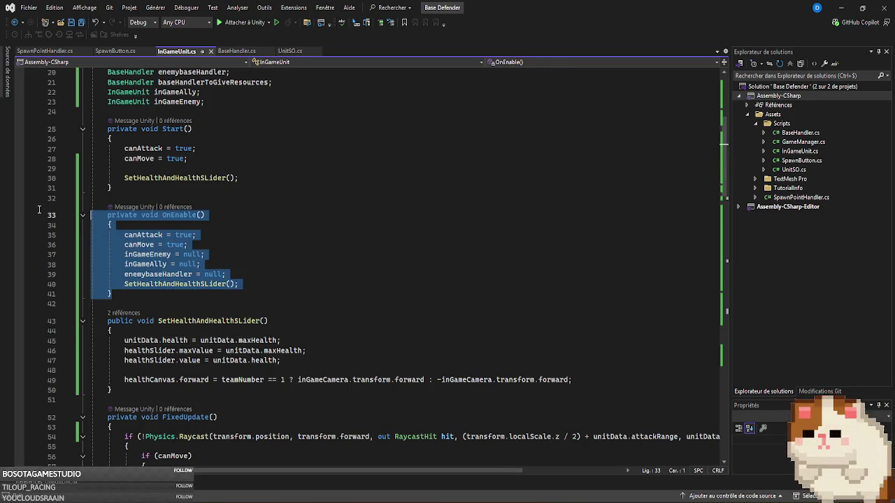
pyautogui.click(123, 284)
pyautogui.write('//')
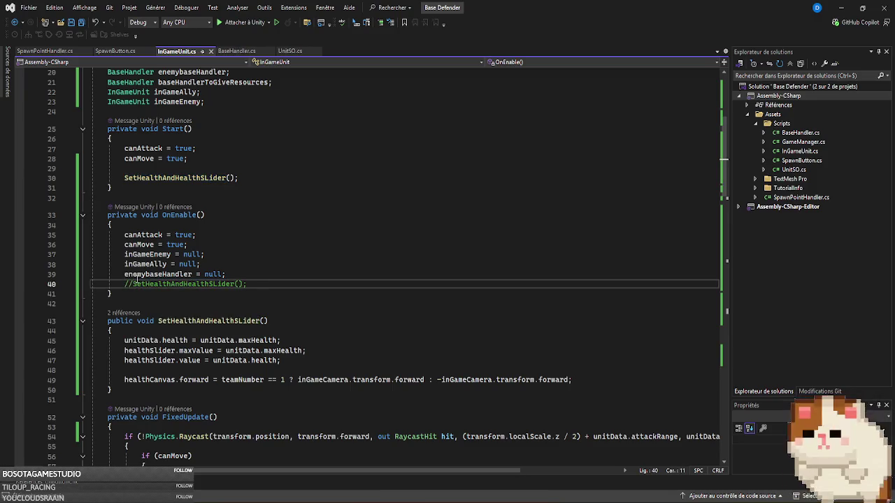
pyautogui.hotkey('alt', 'Tab')
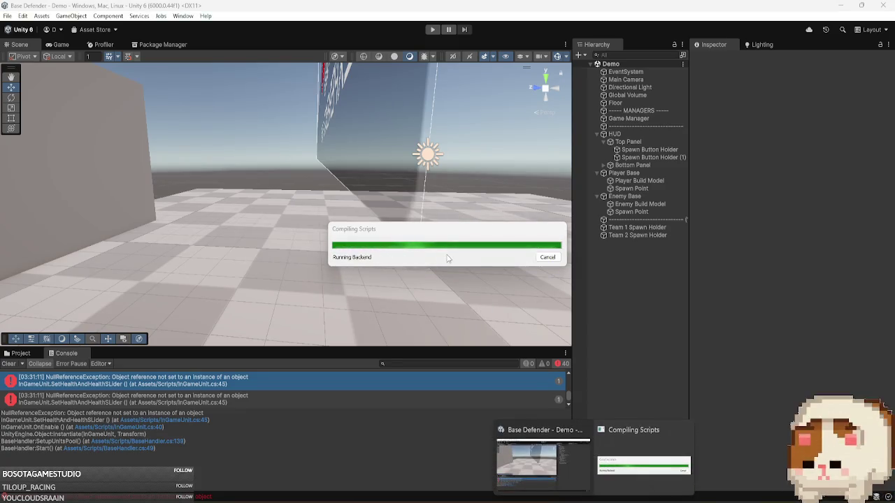
pyautogui.hotkey('alt', 'Tab')
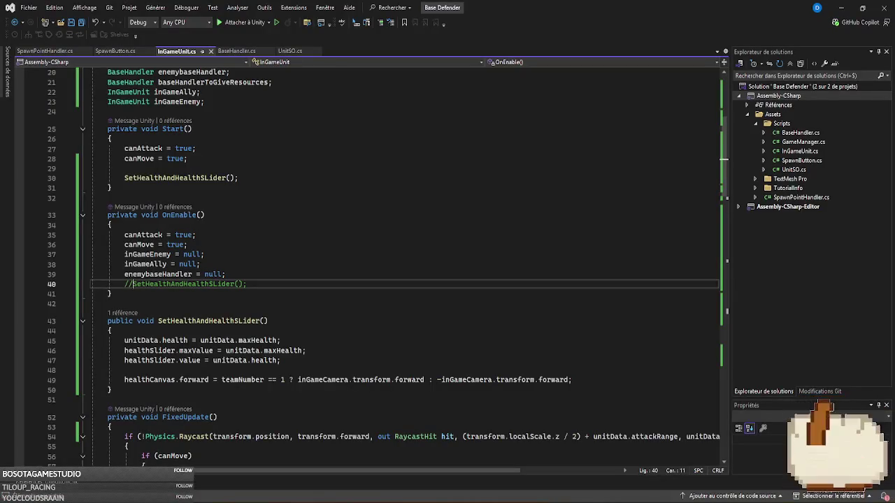
pyautogui.hotkey('alt', 'Tab')
# - Play-test, inspect a Team 2 close-combat clone's unit data, spawn another unit, then stop
pyautogui.click(433, 30)
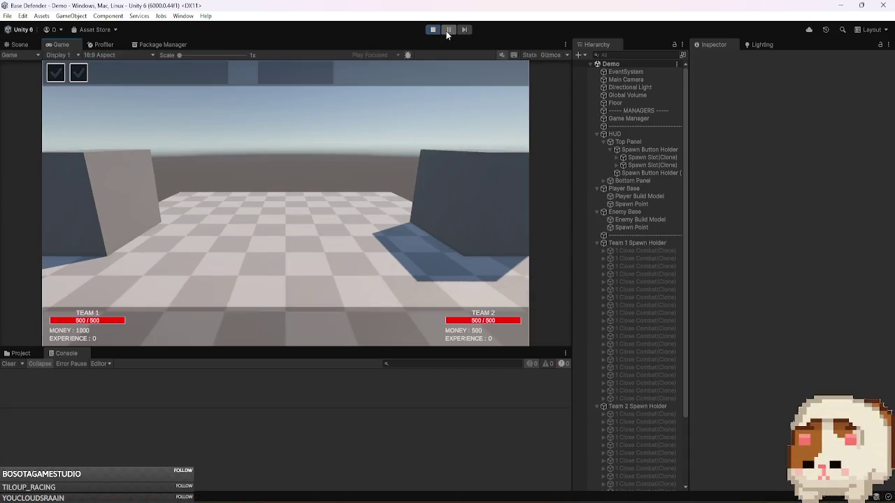
pyautogui.click(61, 74)
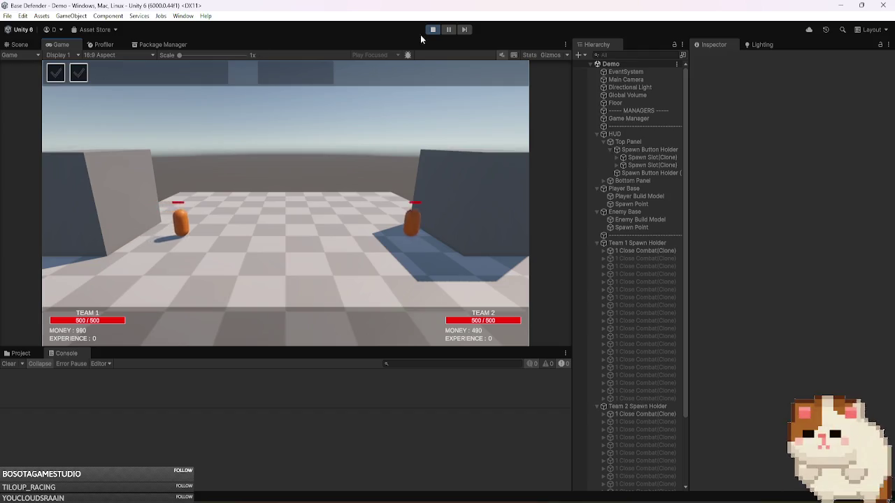
pyautogui.click(448, 29)
pyautogui.click(657, 414)
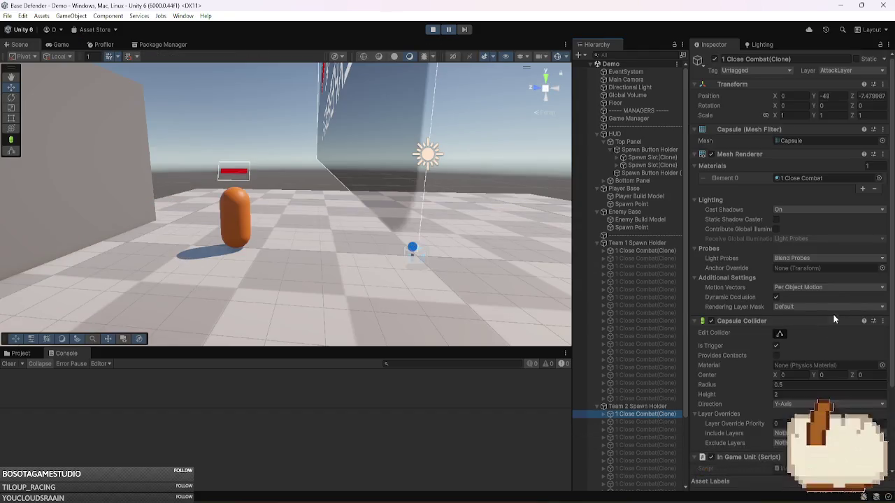
pyautogui.scroll(-5, 790, 386)
pyautogui.doubleClick(795, 375)
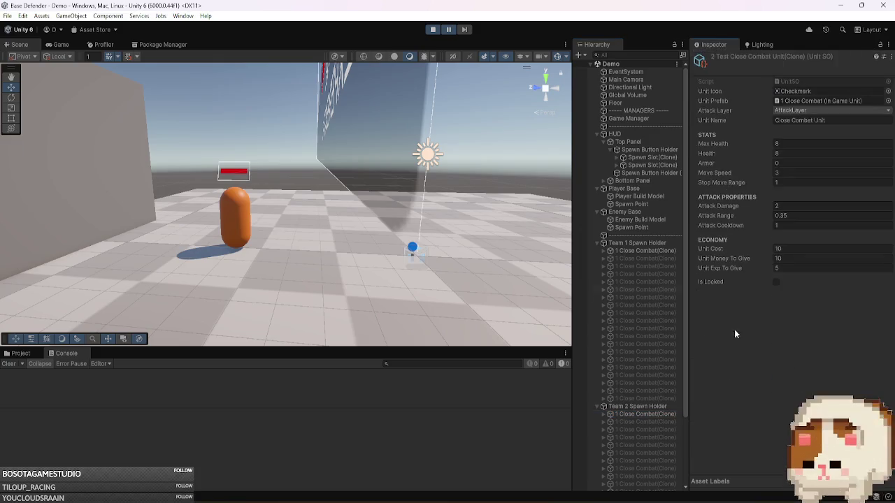
pyautogui.click(448, 30)
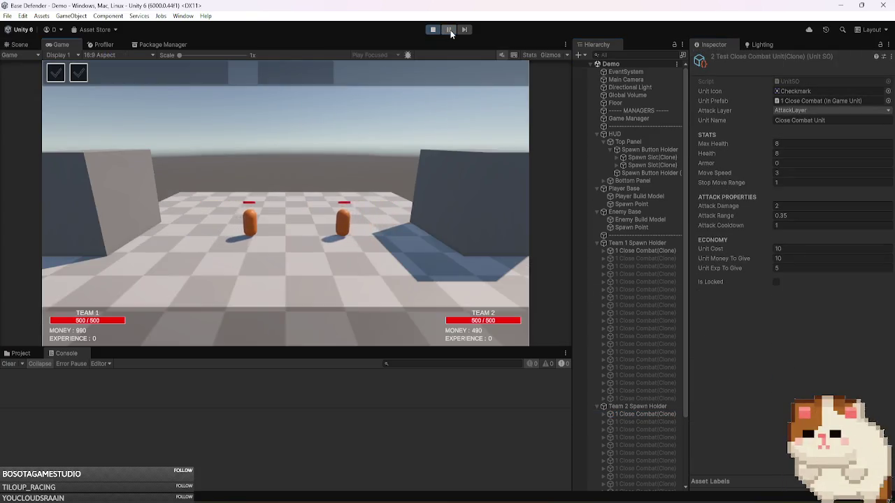
pyautogui.click(79, 72)
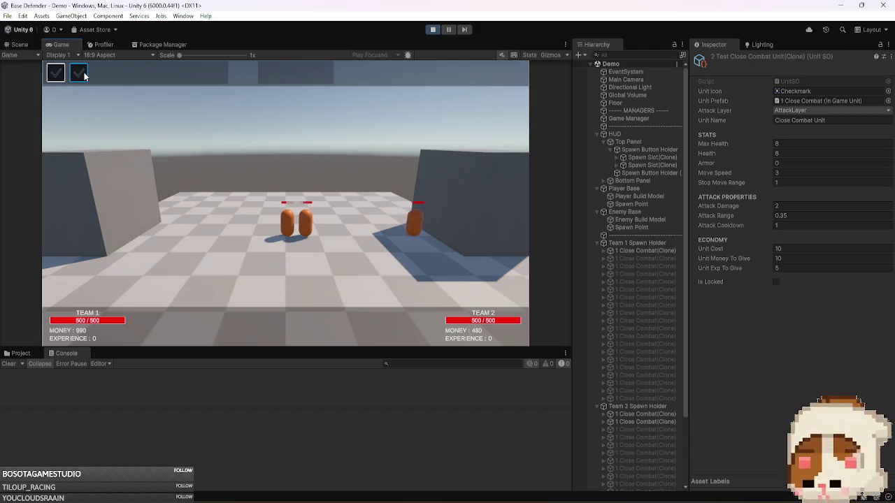
pyautogui.click(432, 29)
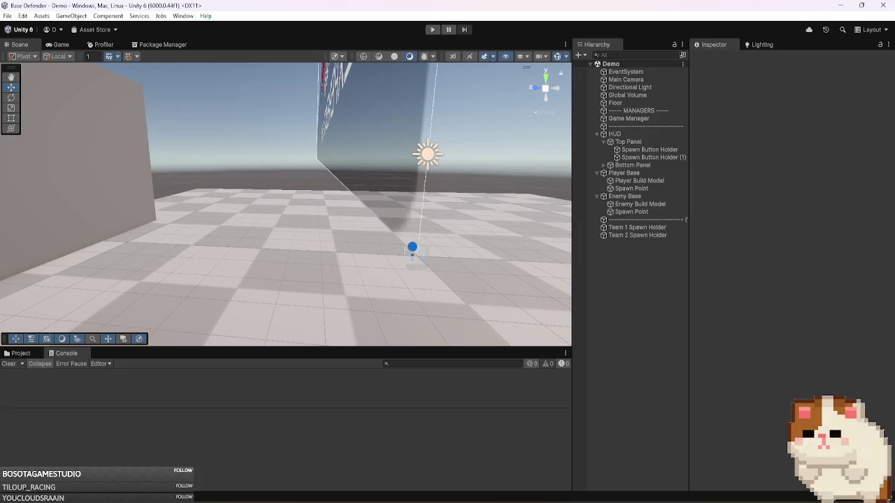
pyautogui.moveTo(677, 499)
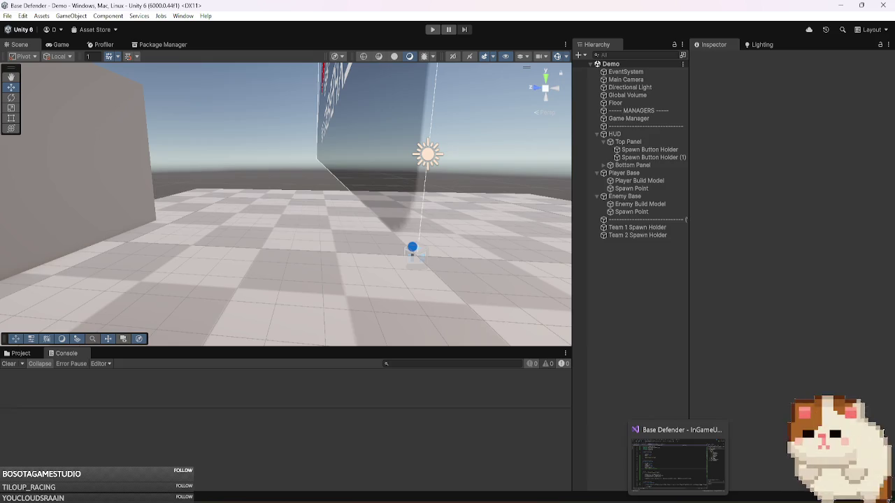
# - Restore the SetHealthAndHealthSLider call and add an empty public void ResetUnitToBaseStat() method
pyautogui.click(677, 458)
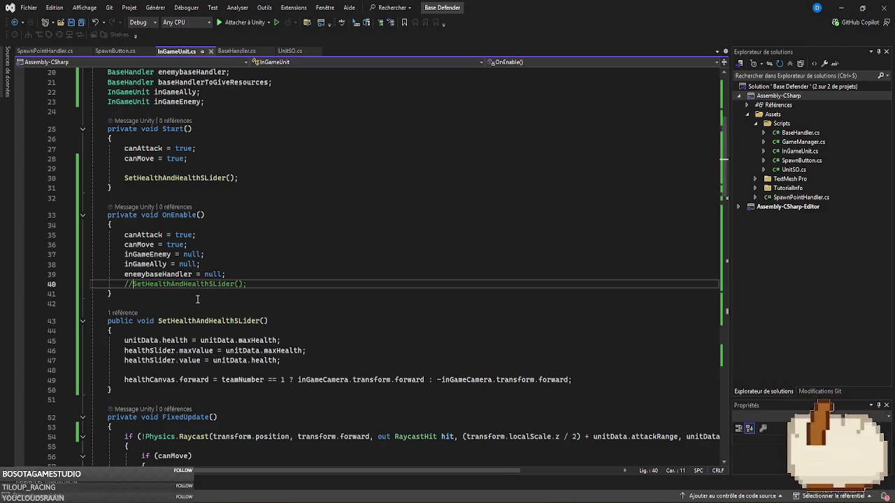
pyautogui.press('BackSpace')
pyautogui.press('BackSpace')
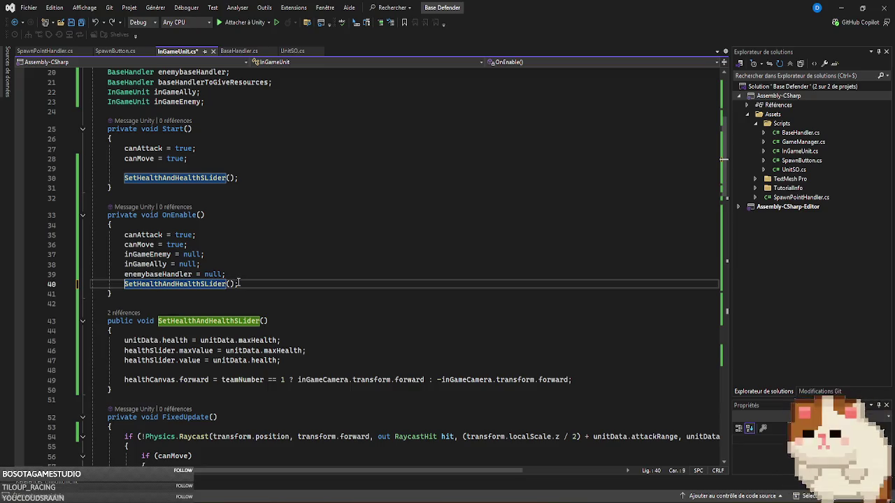
pyautogui.click(167, 298)
pyautogui.press('Return')
pyautogui.press('Return')
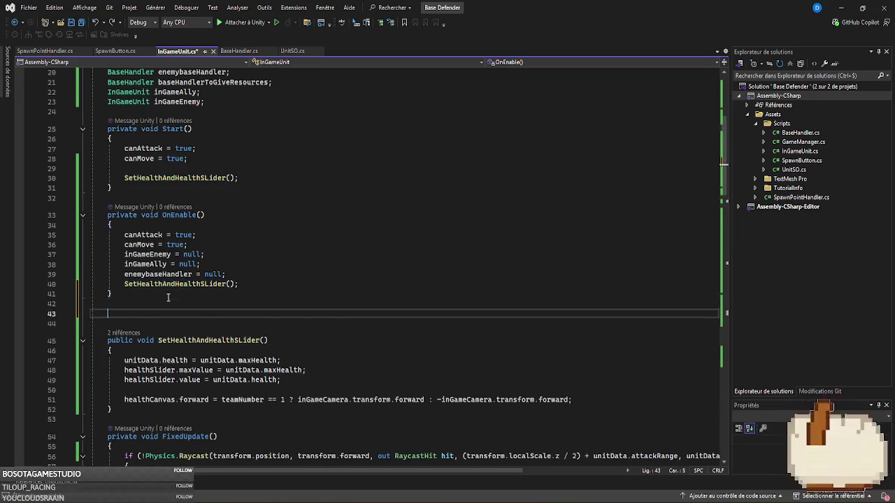
pyautogui.write('public void Reset')
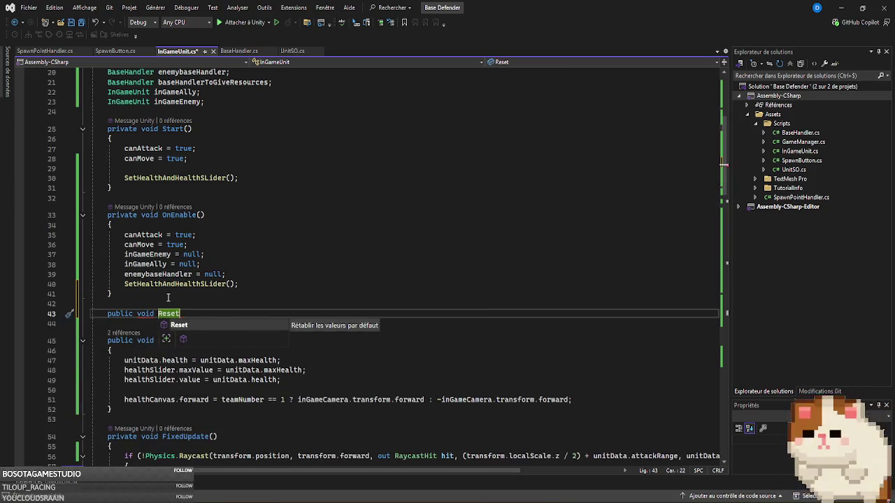
pyautogui.write('UnitTo')
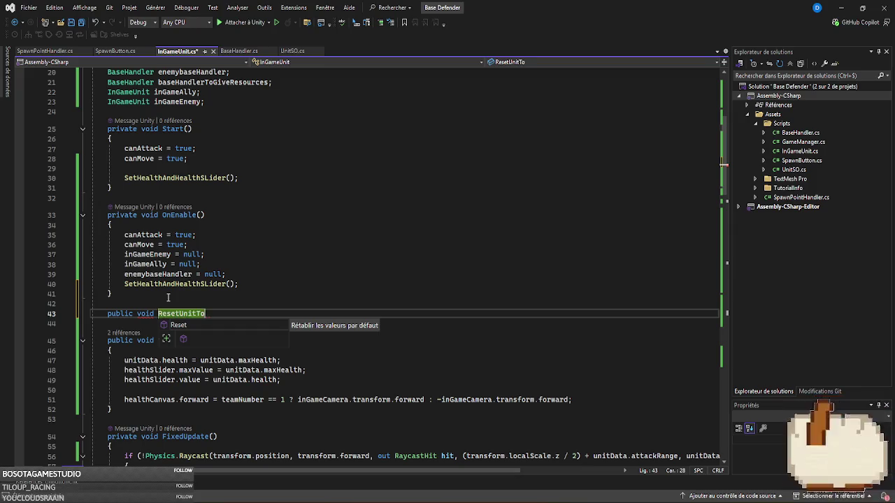
pyautogui.write('Ba')
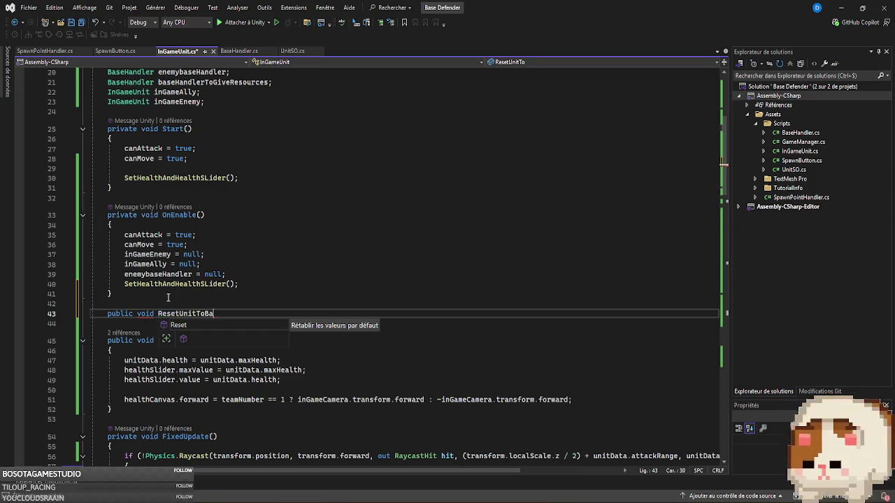
pyautogui.write('seOn')
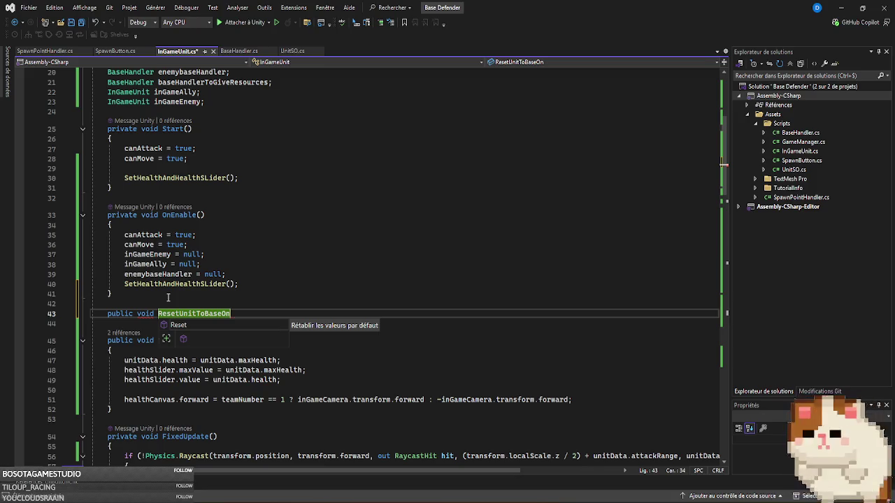
pyautogui.press('BackSpace')
pyautogui.press('BackSpace')
pyautogui.write('Stat()')
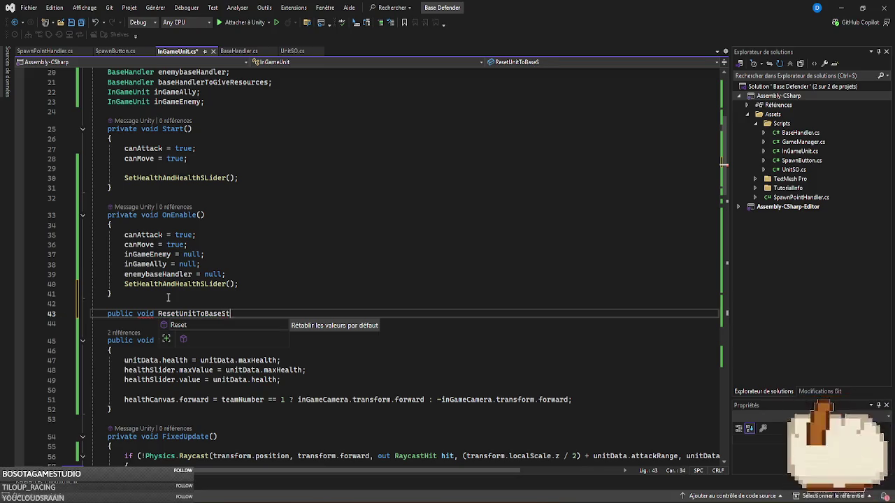
pyautogui.press('Return')
pyautogui.write('{')
pyautogui.press('Return')
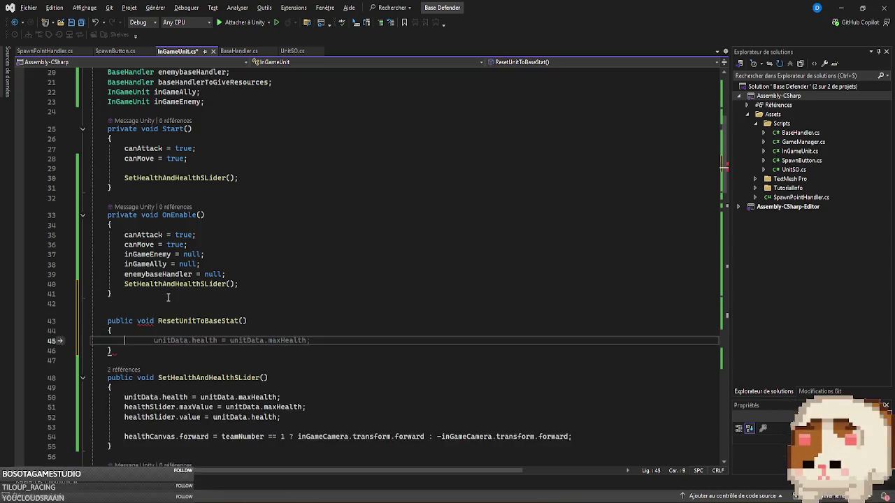
# - Move OnEnable's reset lines into ResetUnitToBaseStat and delete the empty OnEnable
pyautogui.moveTo(264, 285)
pyautogui.mouseDown()
pyautogui.moveTo(42, 255)
pyautogui.moveTo(13, 236)
pyautogui.mouseUp()
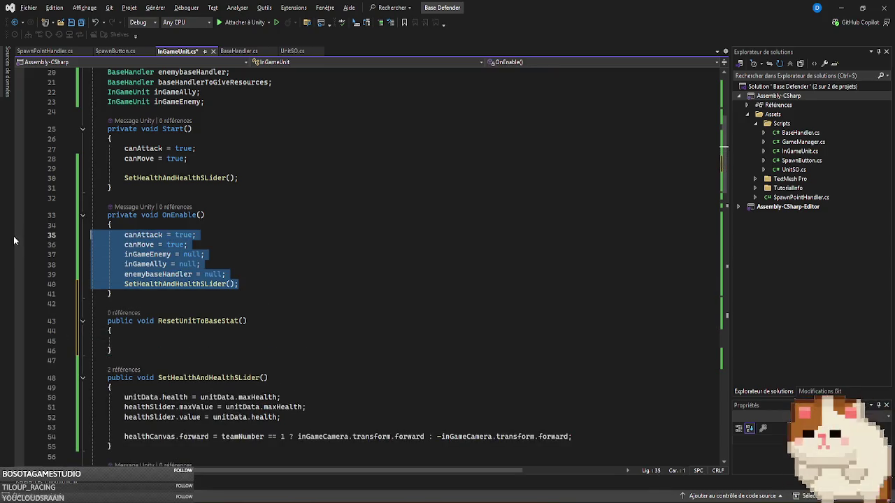
pyautogui.hotkey('ctrl', 'x')
pyautogui.click(140, 291)
pyautogui.hotkey('ctrl', 'v')
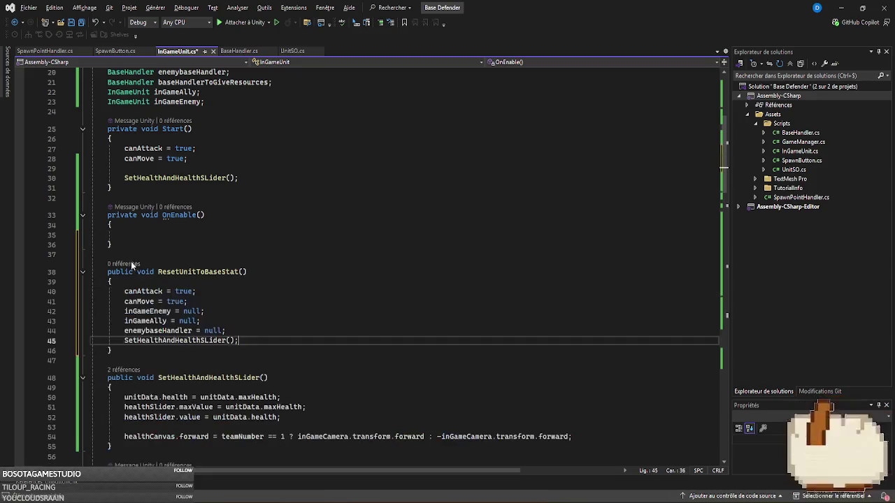
pyautogui.moveTo(131, 255); pyautogui.dragTo(46, 214)
pyautogui.press('Delete')
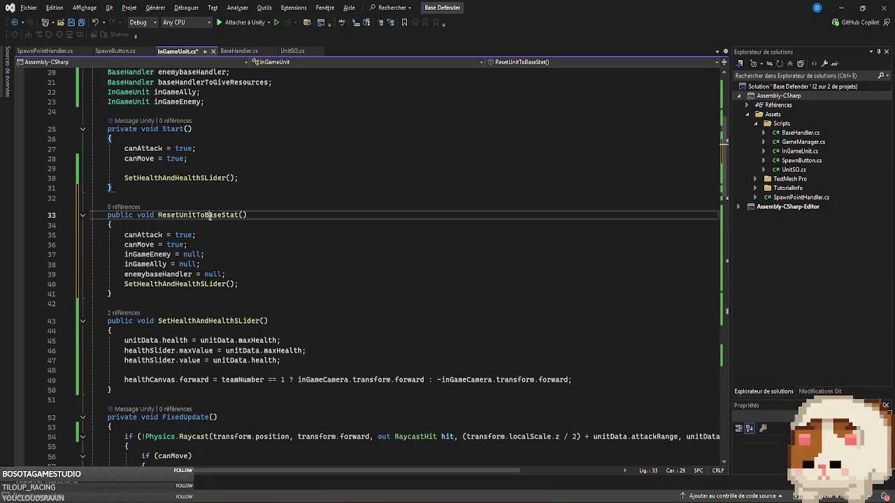
pyautogui.doubleClick(209, 214)
# - Add spawnedUnit.ResetUnitToBaseStat(); after SetActive(true) in SpawnUnit and save BaseHandler.cs
pyautogui.click(236, 50)
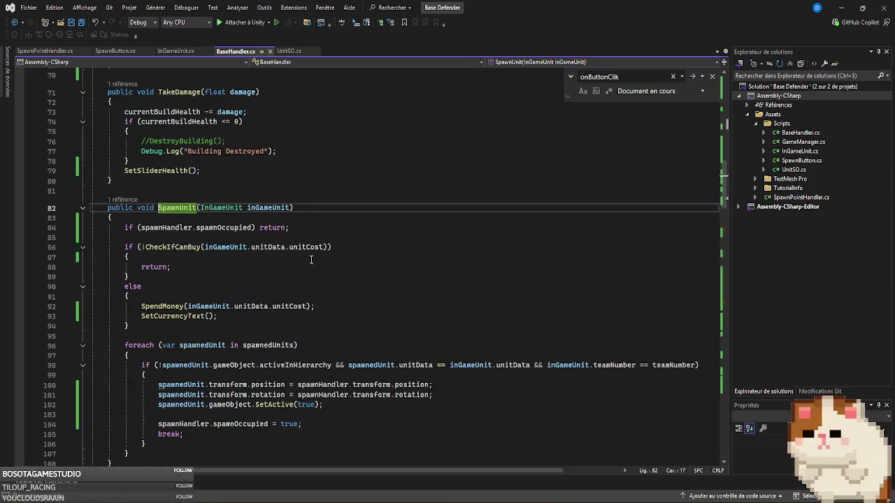
pyautogui.scroll(-4, 394, 286)
pyautogui.click(339, 257)
pyautogui.press('Return')
pyautogui.press('Return')
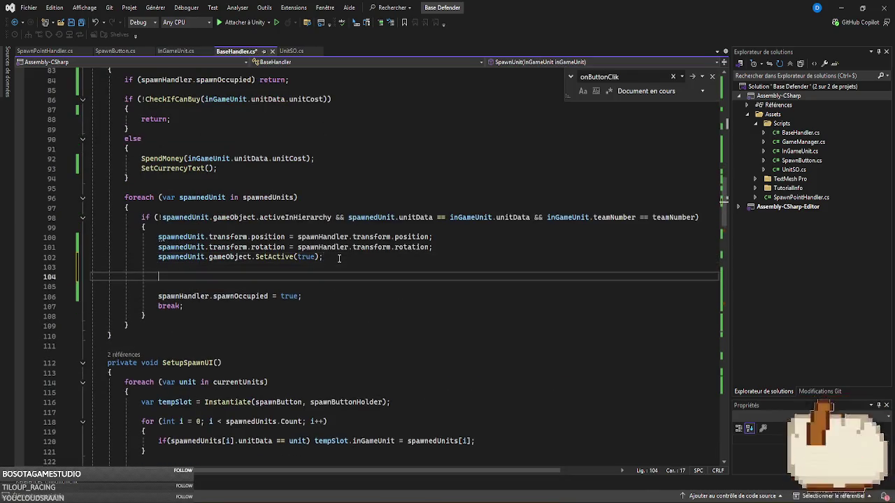
pyautogui.write('spawn')
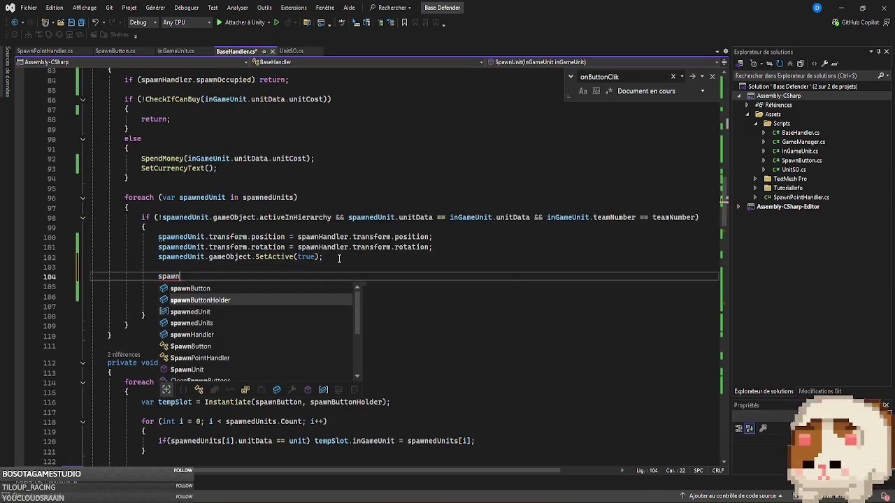
pyautogui.press('Tab')
pyautogui.write('.')
pyautogui.press('Tab')
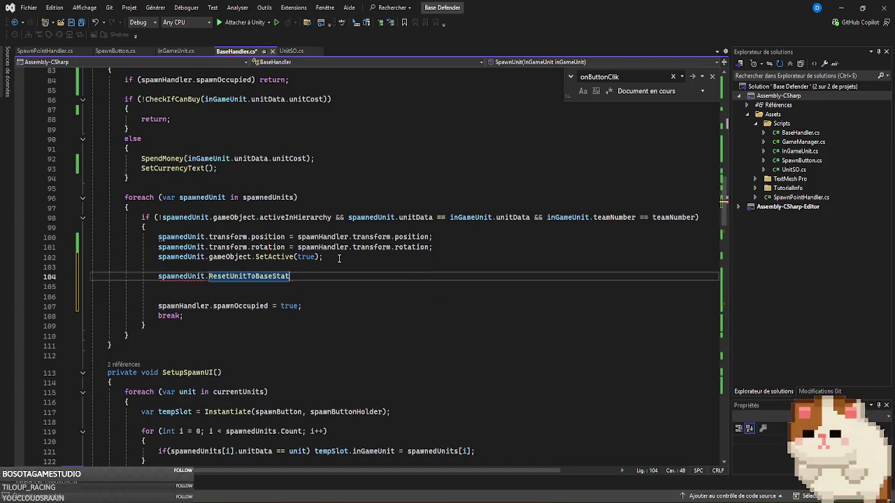
pyautogui.write('();')
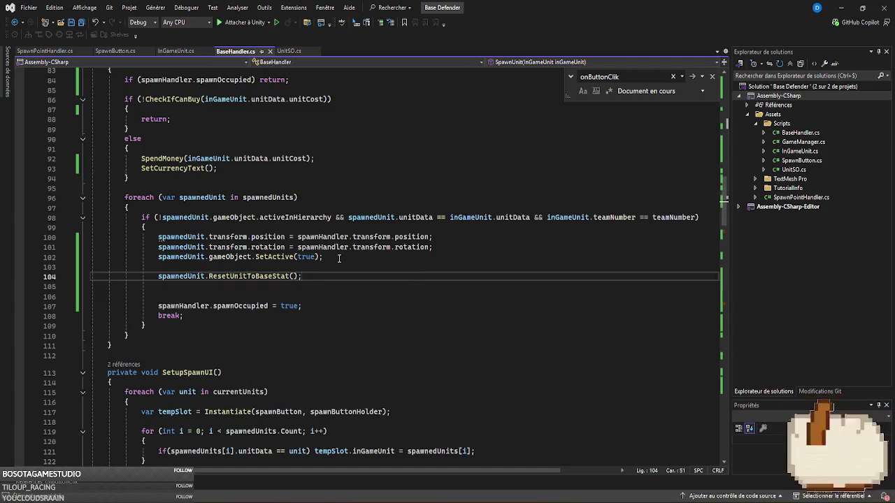
pyautogui.press('Delete')
pyautogui.hotkey('ctrl', 's')
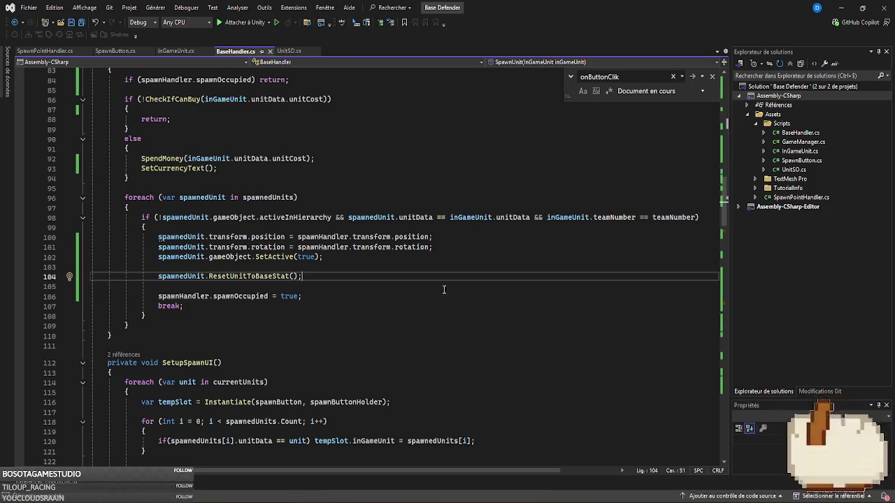
# - Scroll through BaseHandler.cs to review the spawning and pooling code
pyautogui.scroll(-6, 620, 278)
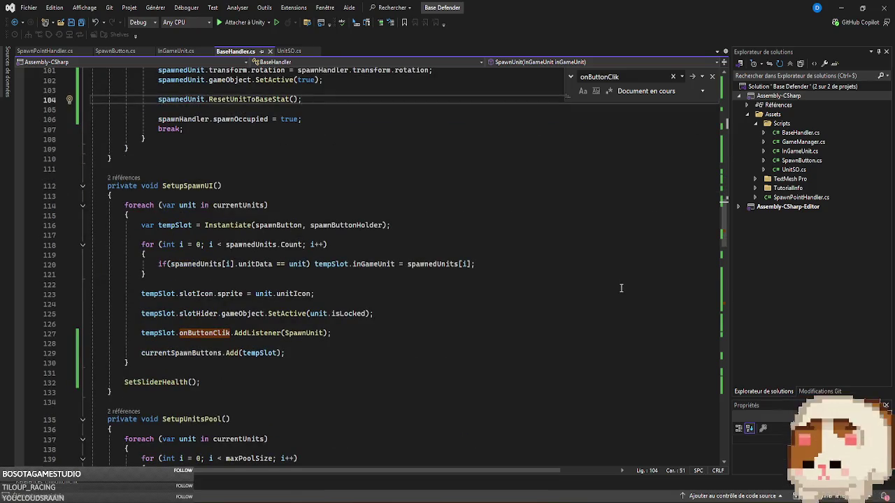
pyautogui.scroll(-18, 620, 288)
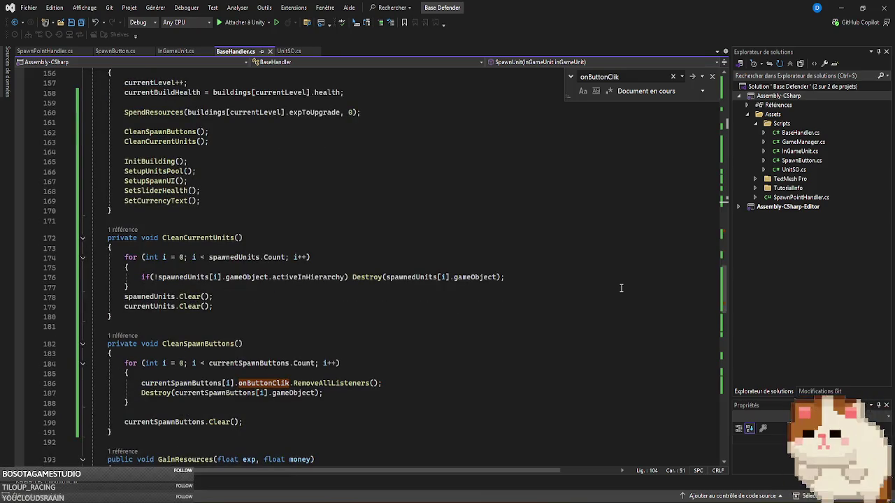
pyautogui.scroll(-9, 620, 288)
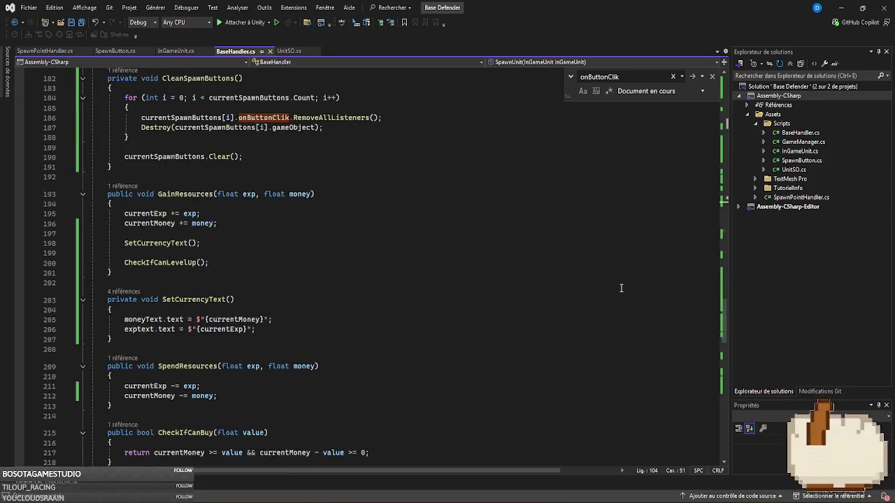
pyautogui.scroll(20, 620, 288)
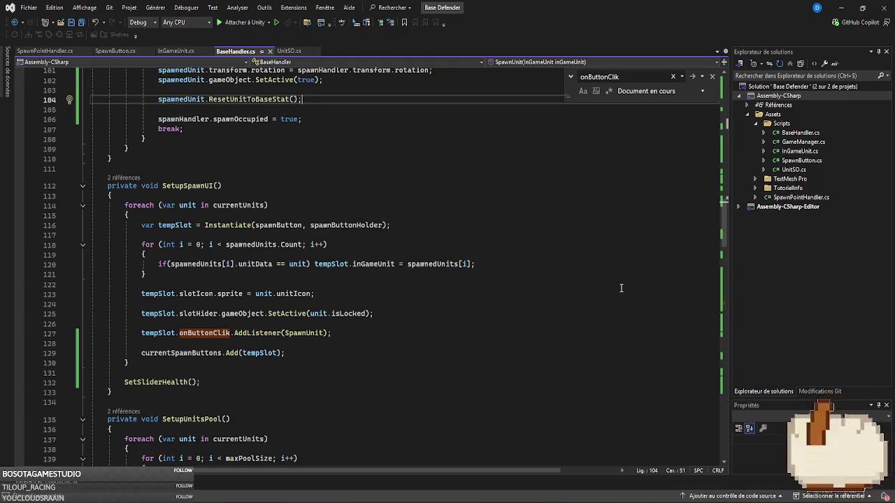
pyautogui.scroll(6, 620, 288)
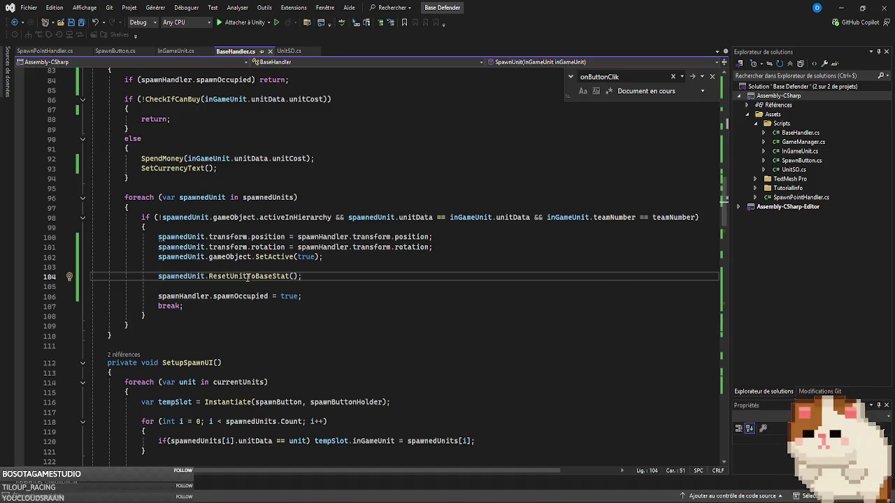
pyautogui.moveTo(247, 276)
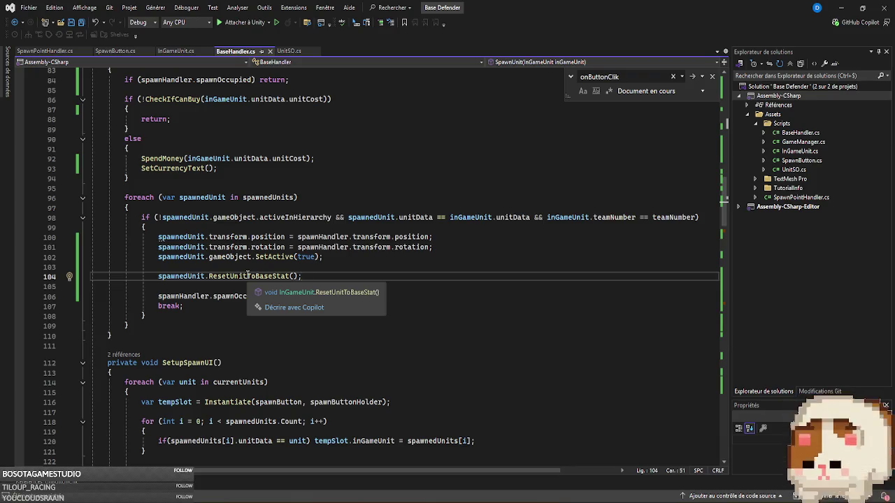
pyautogui.scroll(2, 247, 275)
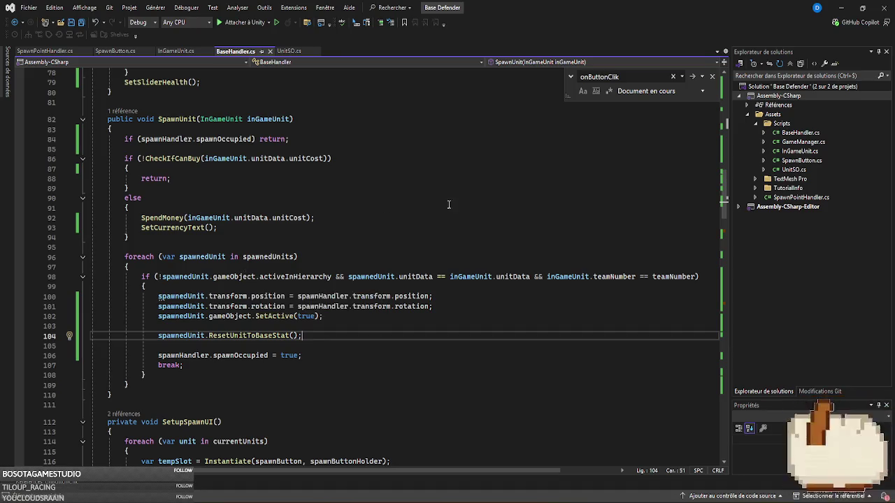
pyautogui.moveTo(727, 195); pyautogui.dragTo(739, 379)
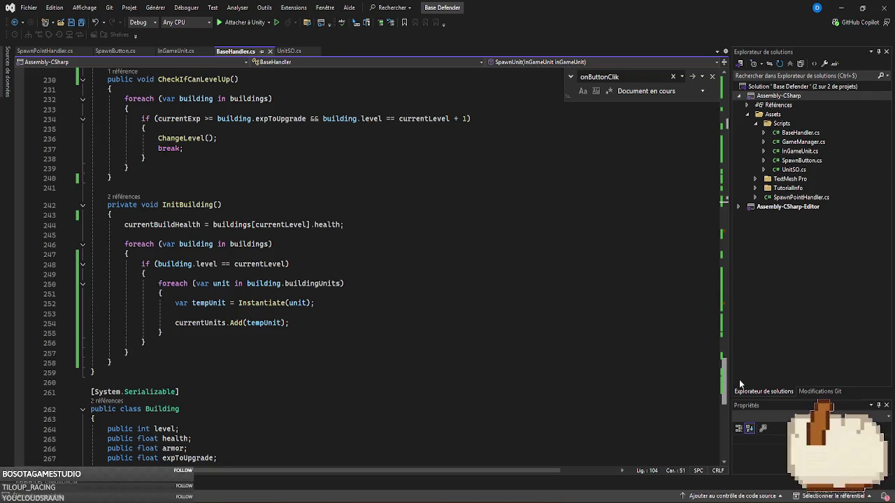
# - Inspect InitBuilding's tempUnit Instantiate and currentUnits lines, then start a Unity play-test
pyautogui.click(328, 303)
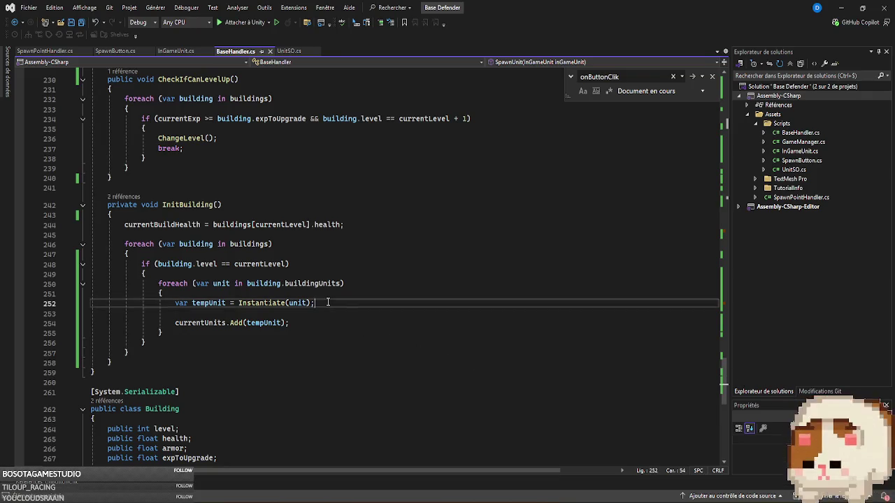
pyautogui.click(201, 323)
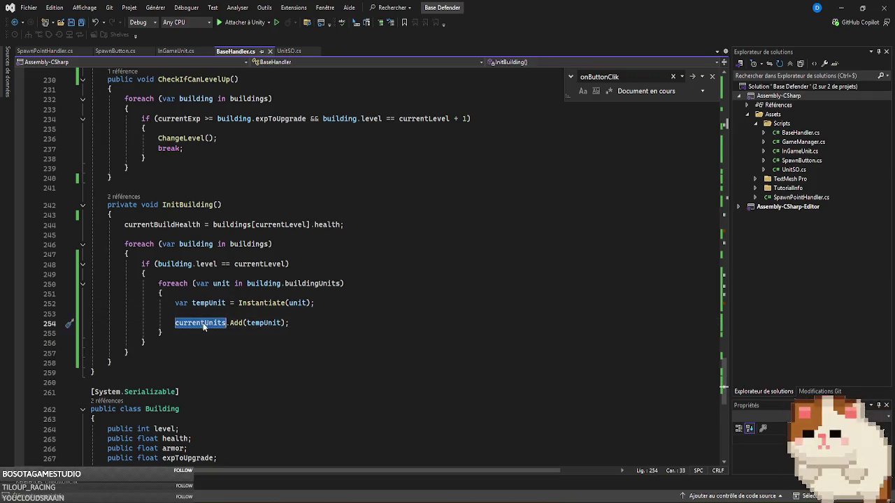
pyautogui.click(344, 324)
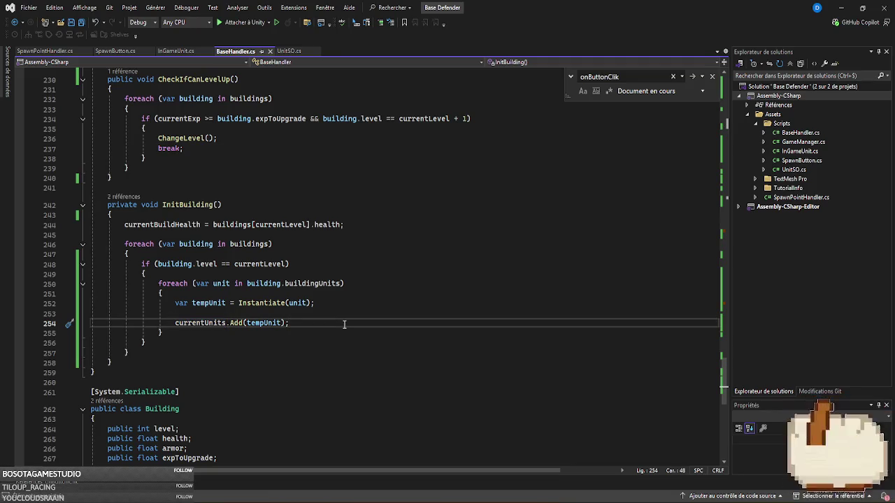
pyautogui.moveTo(316, 303); pyautogui.dragTo(180, 301)
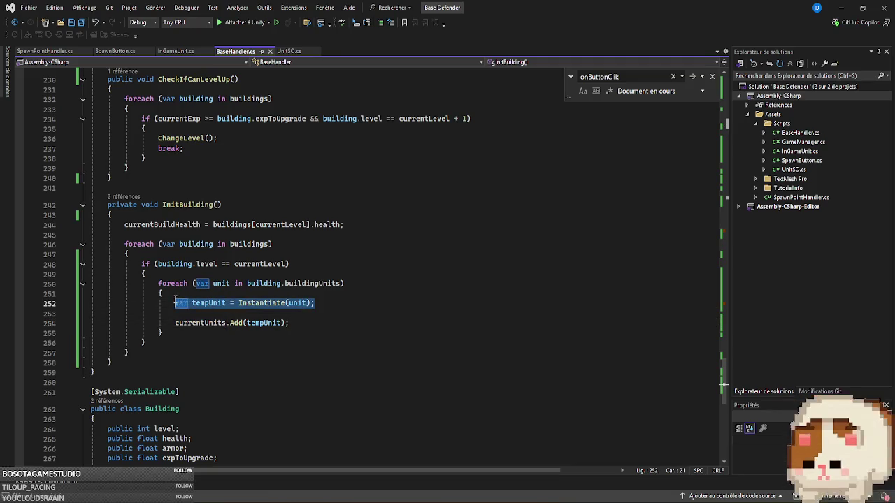
pyautogui.click(297, 303)
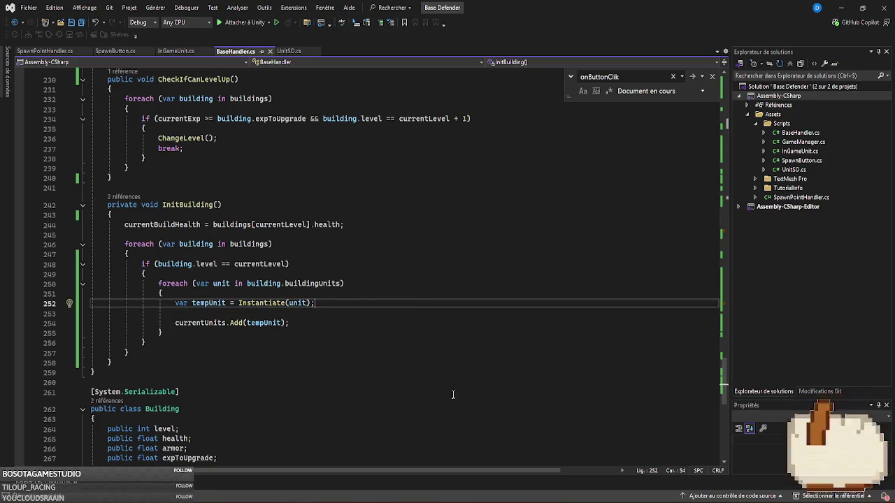
pyautogui.hotkey('alt', 'Tab')
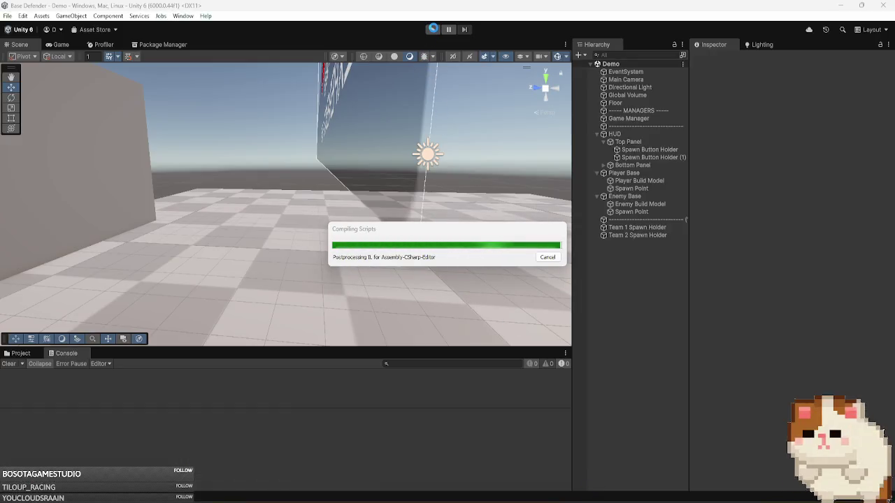
pyautogui.click(434, 28)
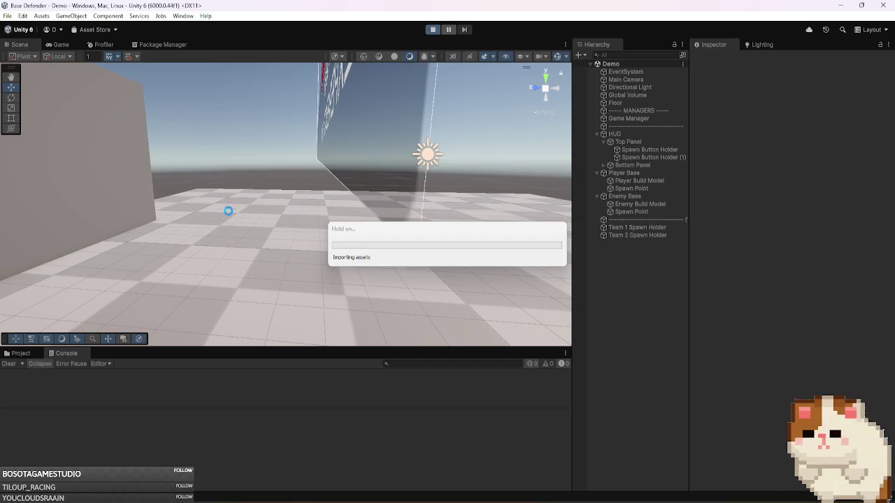
# - Check the unit data in Player Base's Current Units Element 0, then stop play
pyautogui.click(18, 354)
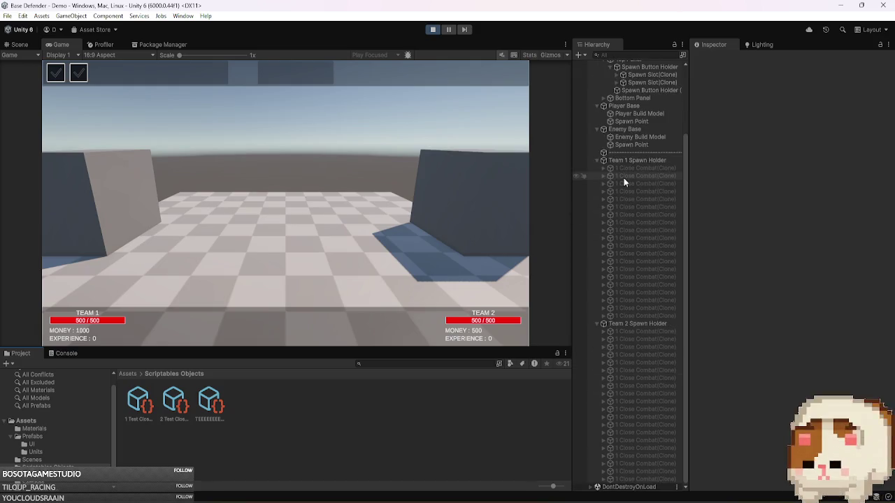
pyautogui.scroll(5, 630, 189)
pyautogui.click(634, 188)
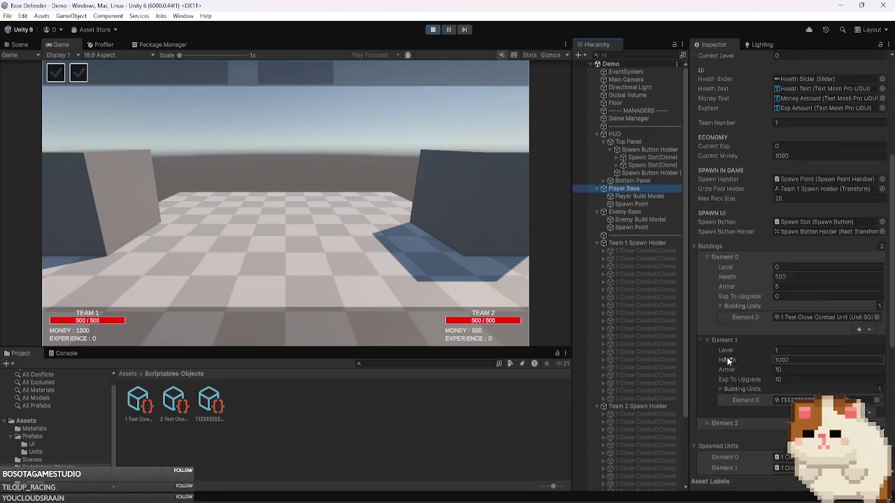
pyautogui.scroll(-5, 727, 357)
pyautogui.click(726, 290)
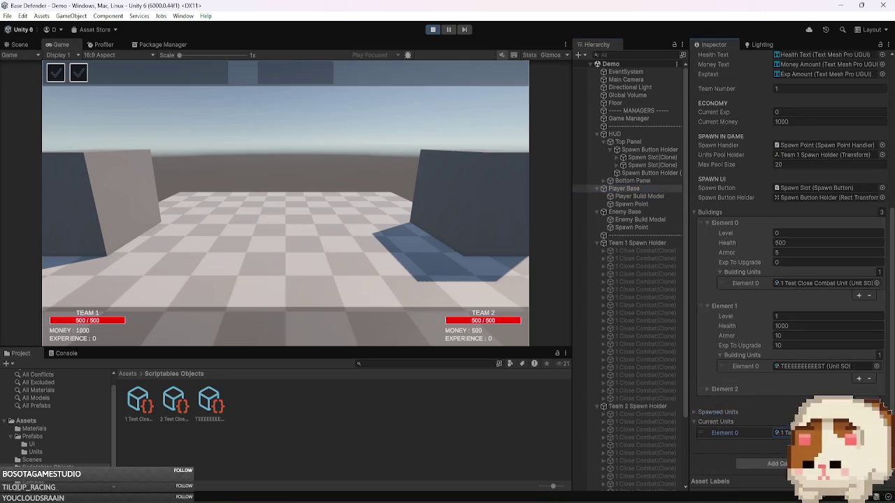
pyautogui.doubleClick(779, 433)
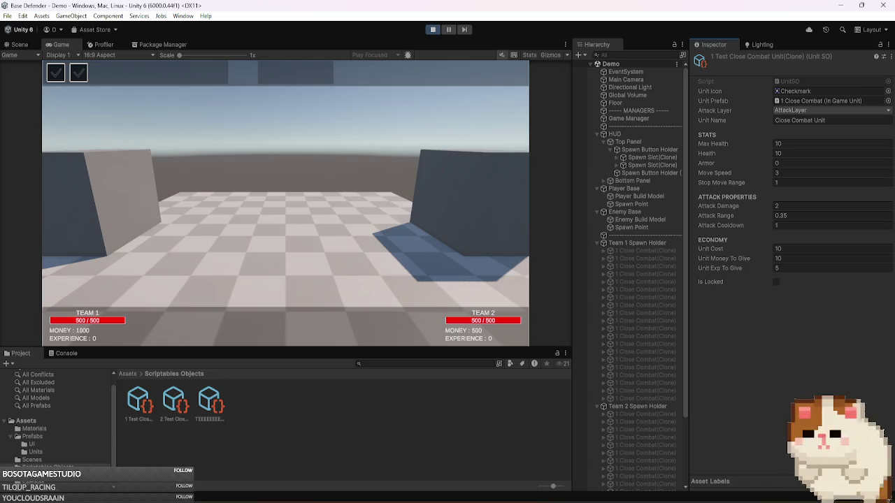
pyautogui.click(434, 30)
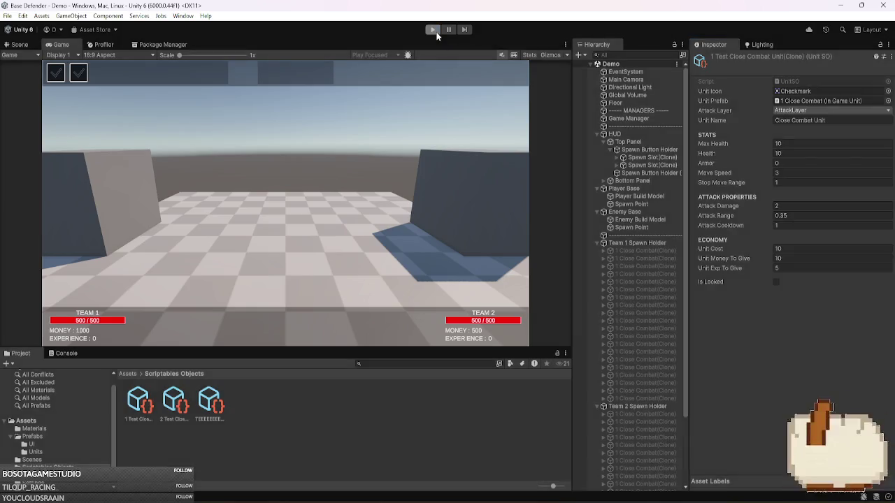
pyautogui.hotkey('alt', 'Tab')
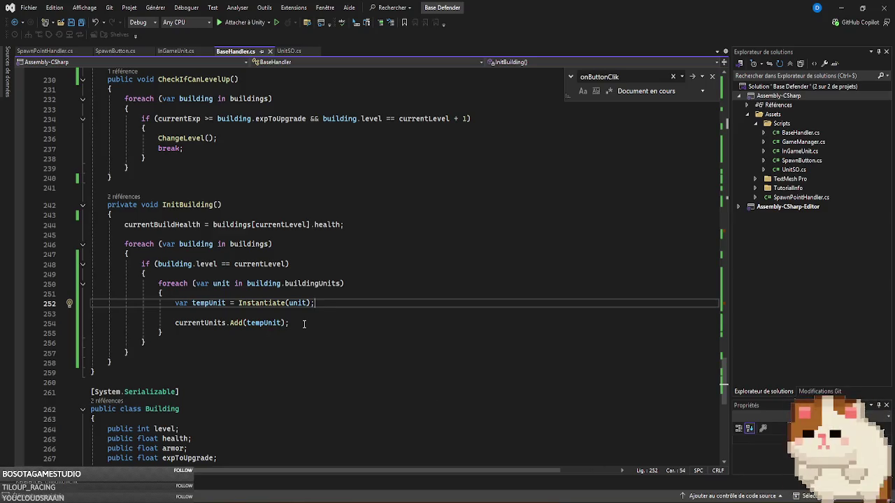
# - Change currentUnits.Add(tempUnit) to Add(unit), delete the Instantiate line, and save BaseHandler.cs
pyautogui.moveTo(304, 324); pyautogui.dragTo(91, 302)
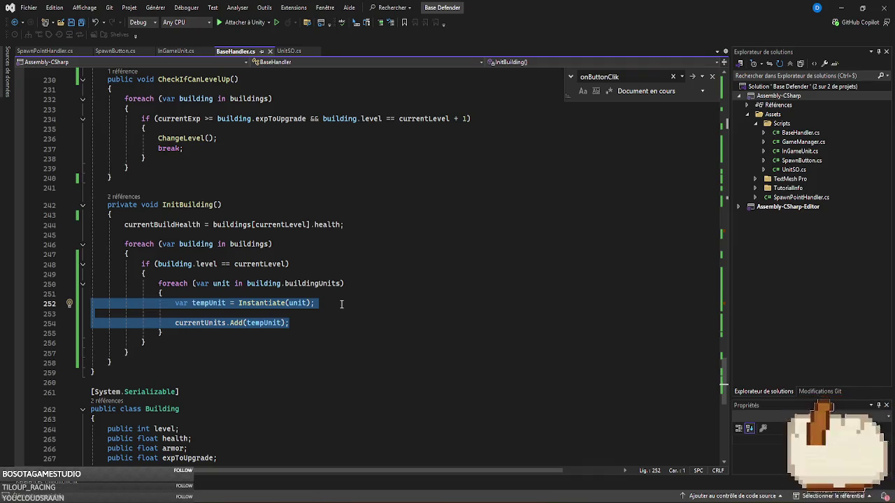
pyautogui.click(305, 302)
pyautogui.doubleClick(305, 302)
pyautogui.hotkey('ctrl', 'c')
pyautogui.doubleClick(265, 322)
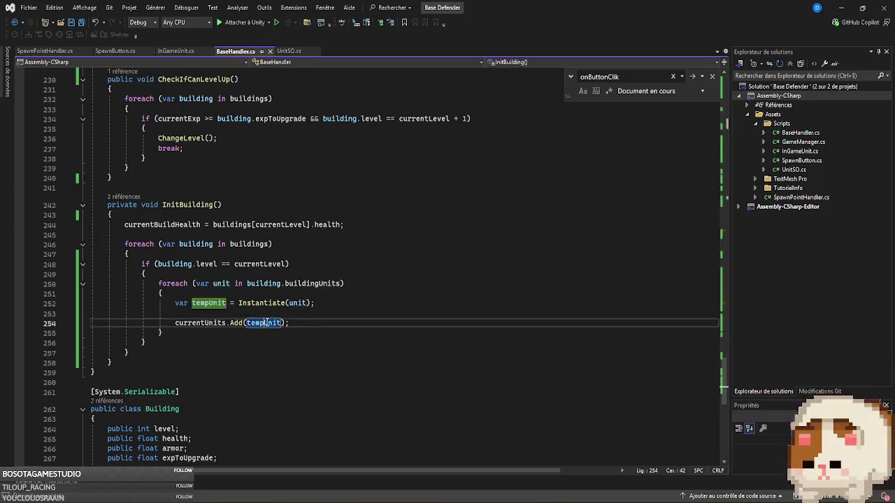
pyautogui.hotkey('ctrl', 'v')
pyautogui.moveTo(315, 303); pyautogui.dragTo(91, 303)
pyautogui.press('Delete')
pyautogui.press('Delete')
pyautogui.press('BackSpace')
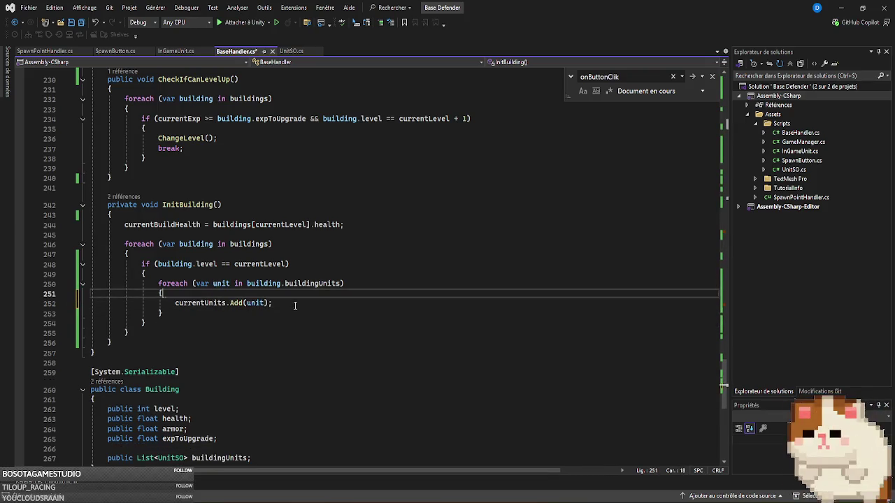
pyautogui.hotkey('ctrl', 's')
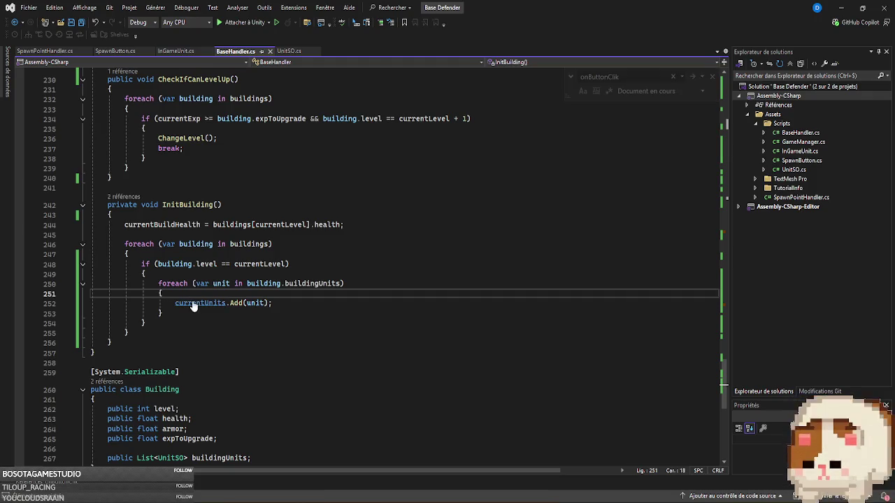
pyautogui.moveTo(193, 305)
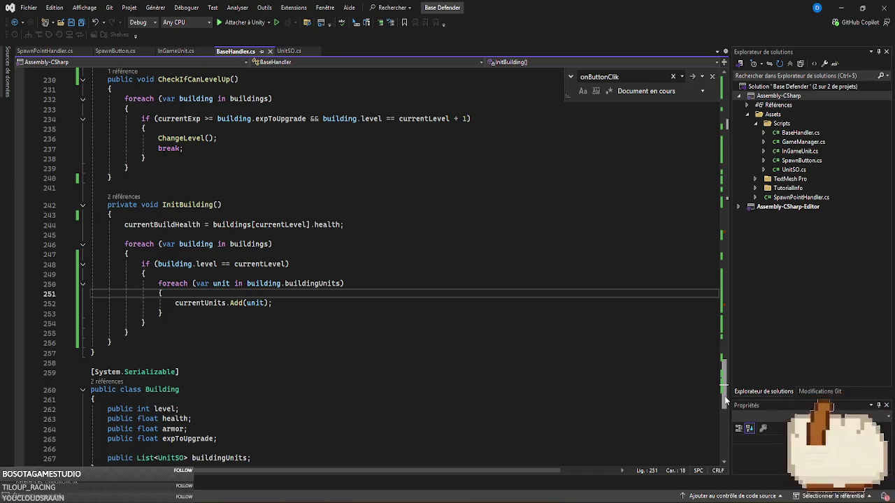
pyautogui.moveTo(725, 400); pyautogui.dragTo(721, 262)
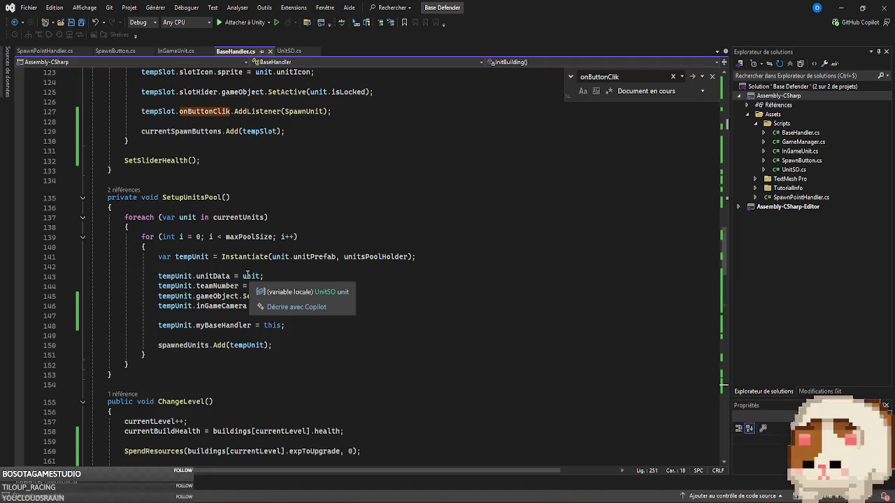
# - In the SetupUnitsPool loop, declare a new variable set to Instantiate(unit)
pyautogui.click(247, 268)
pyautogui.press('Return')
pyautogui.write('var tempUnit')
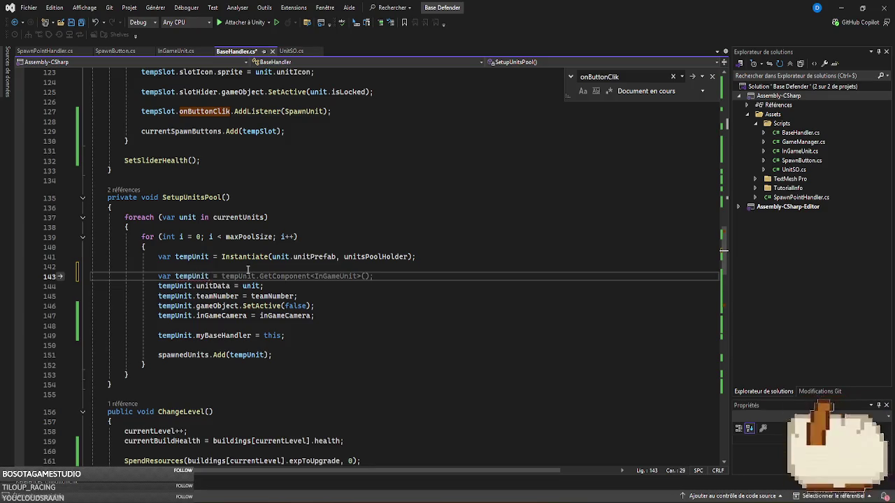
pyautogui.press('Tab')
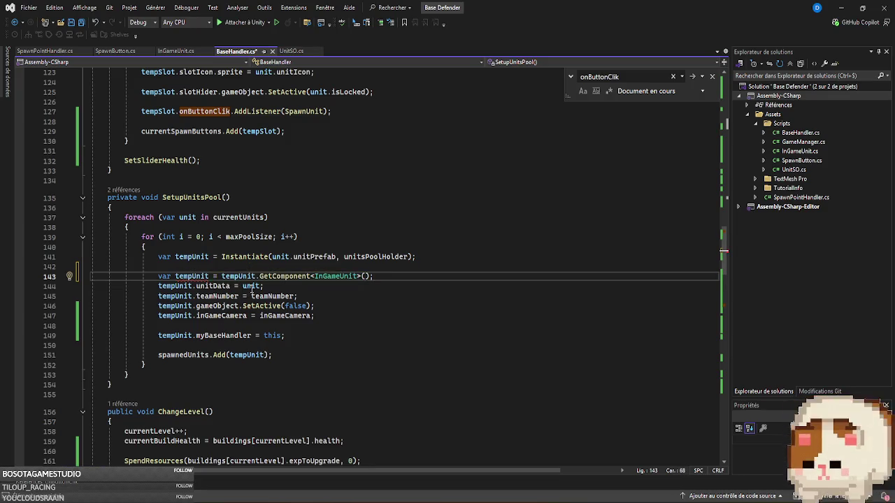
pyautogui.moveTo(374, 277); pyautogui.dragTo(221, 276)
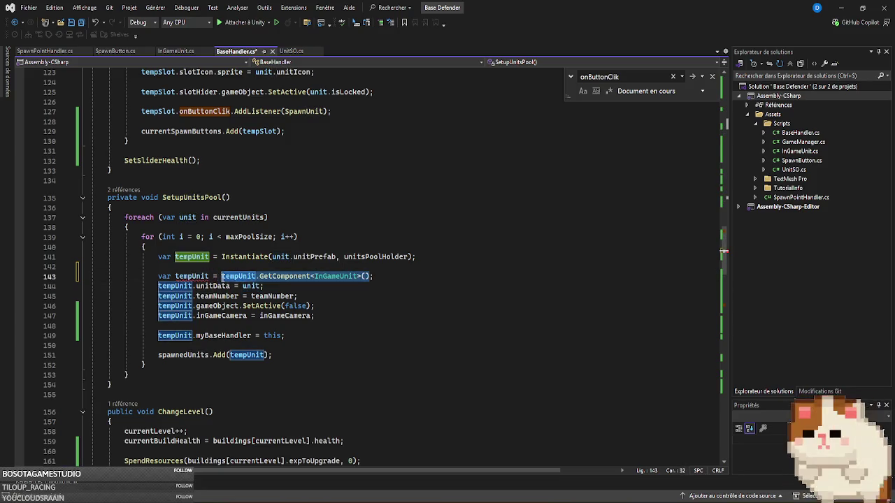
pyautogui.write('Isnt;')
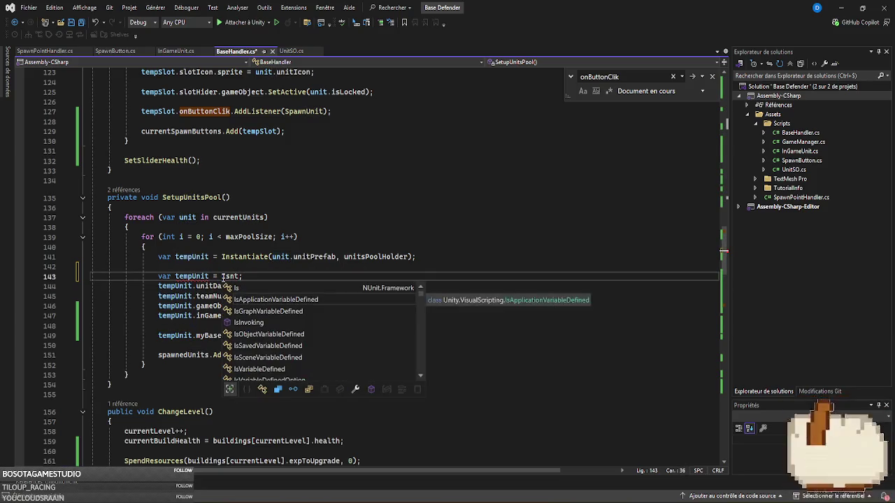
pyautogui.press('BackSpace')
pyautogui.press('BackSpace')
pyautogui.press('BackSpace')
pyautogui.write('nsta')
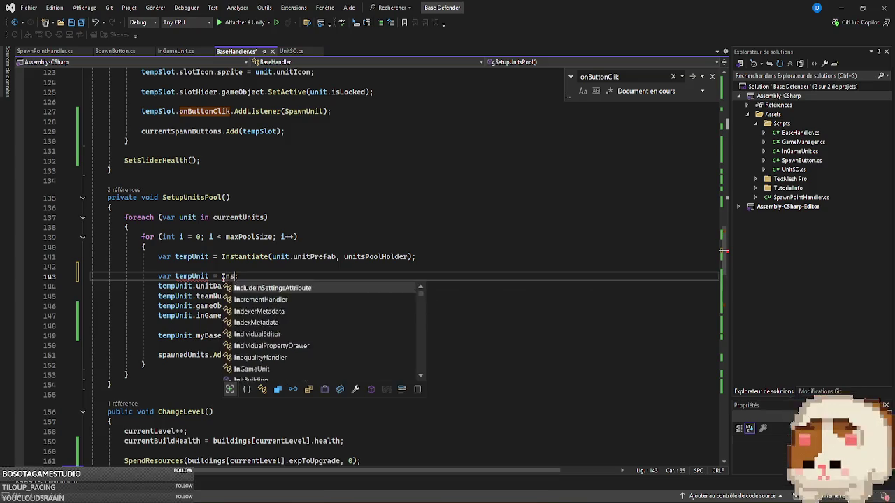
pyautogui.write('n')
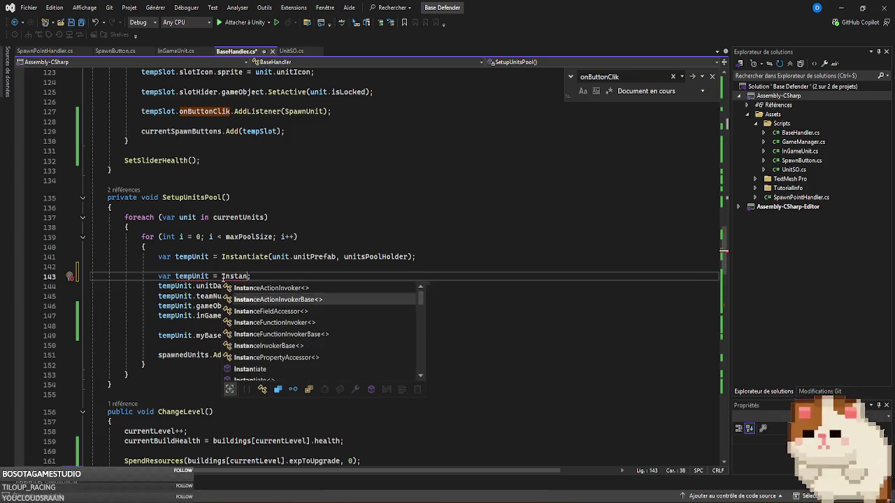
pyautogui.press('Down')
pyautogui.press('Down')
pyautogui.press('Down')
pyautogui.press('Down')
pyautogui.press('Down')
pyautogui.press('Tab')
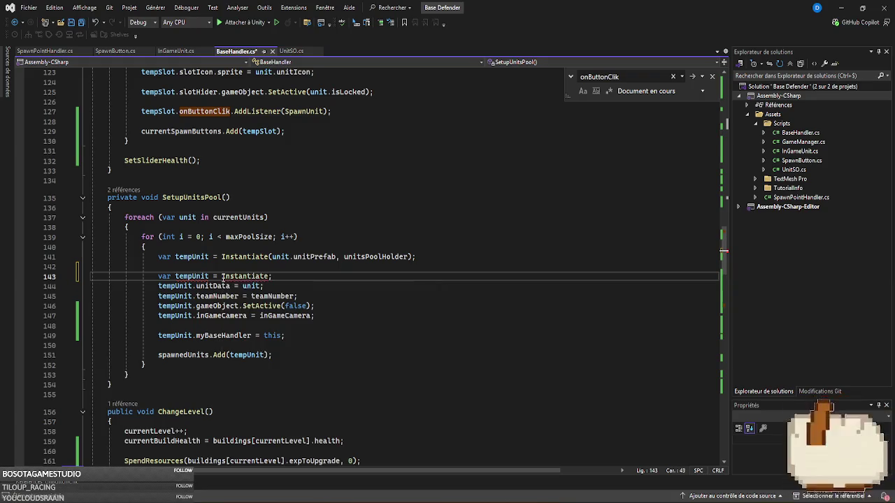
pyautogui.write('(unit)')
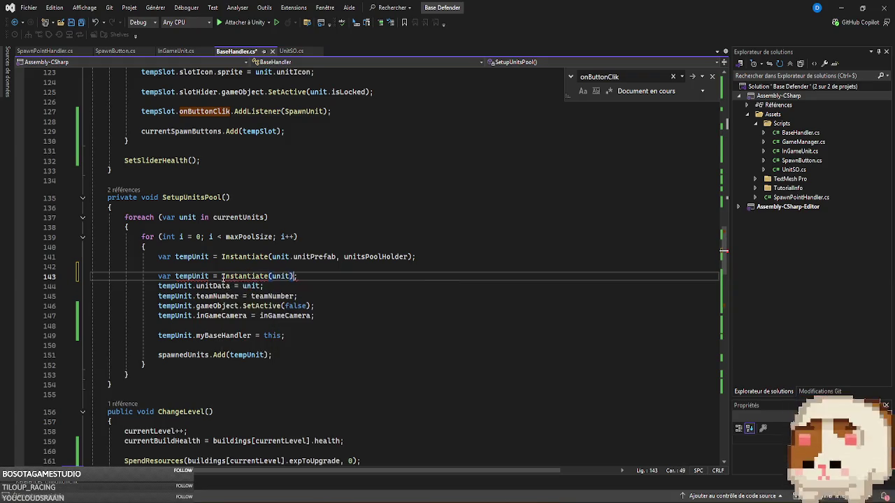
# - Assign the cloned data to tempUnit.unitData and rename the variable to tempUnitData
pyautogui.moveTo(195, 274)
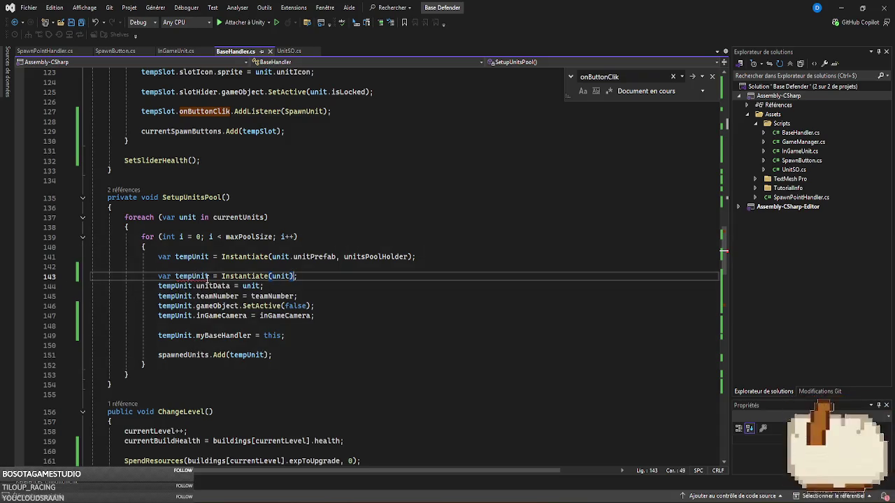
pyautogui.click(211, 277)
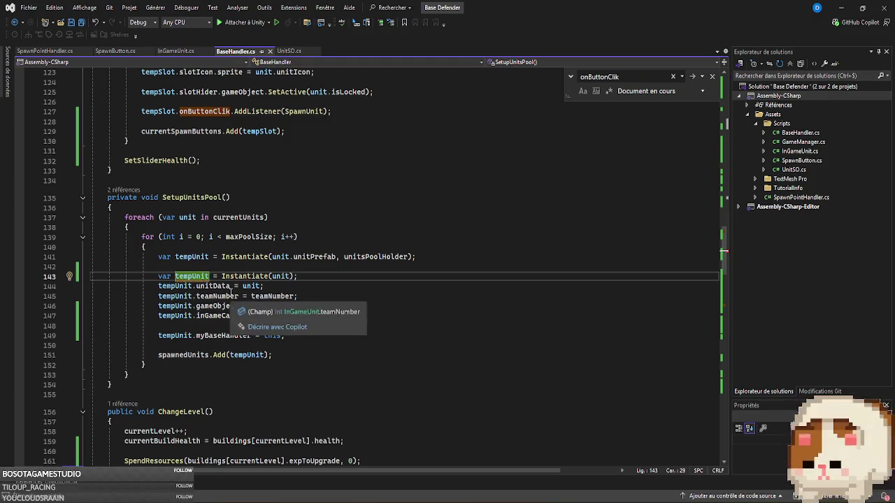
pyautogui.write('So')
pyautogui.click(241, 286)
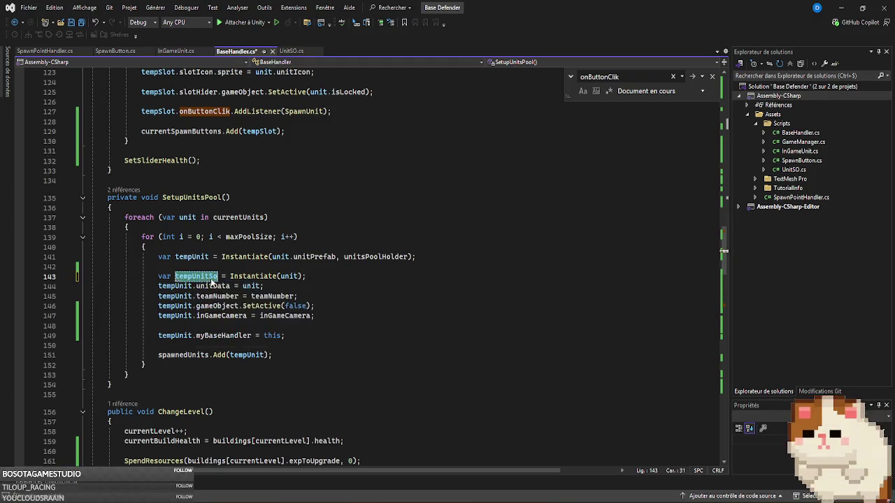
pyautogui.write('tempUnitSo')
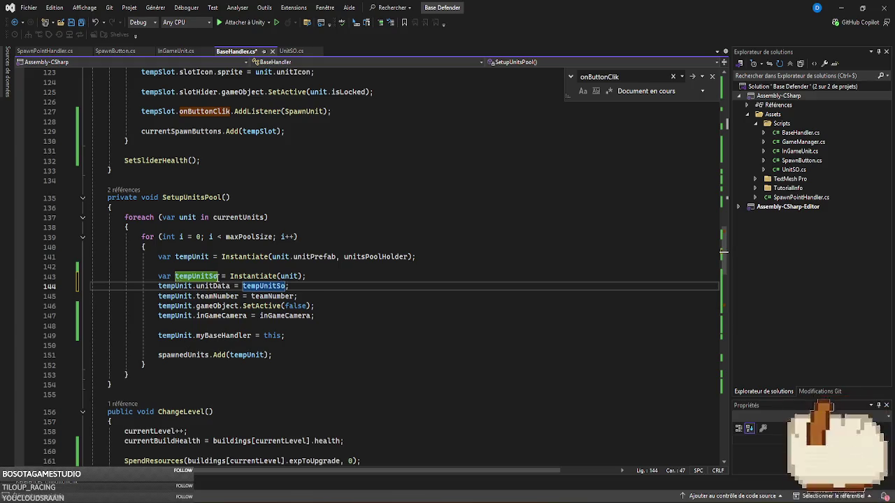
pyautogui.click(216, 277)
pyautogui.hotkey('ctrl', 'r')
pyautogui.hotkey('ctrl', 'r')
pyautogui.press('BackSpace')
pyautogui.press('BackSpace')
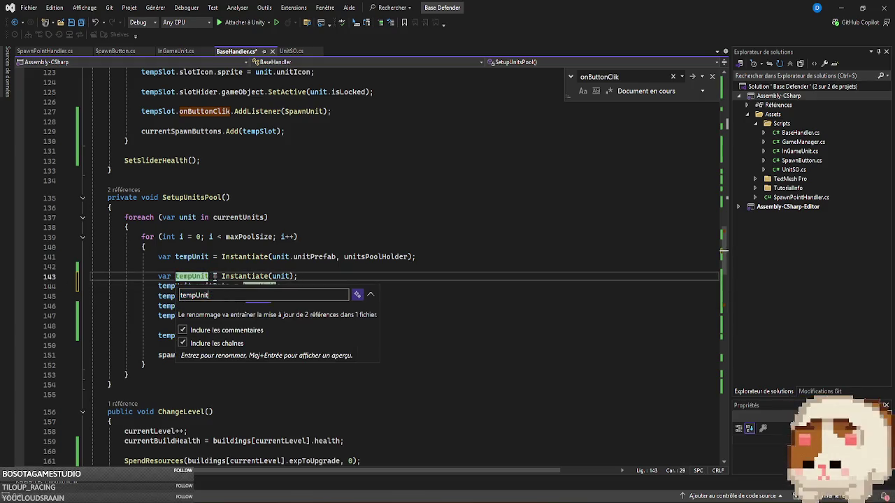
pyautogui.write('Data')
pyautogui.press('Return')
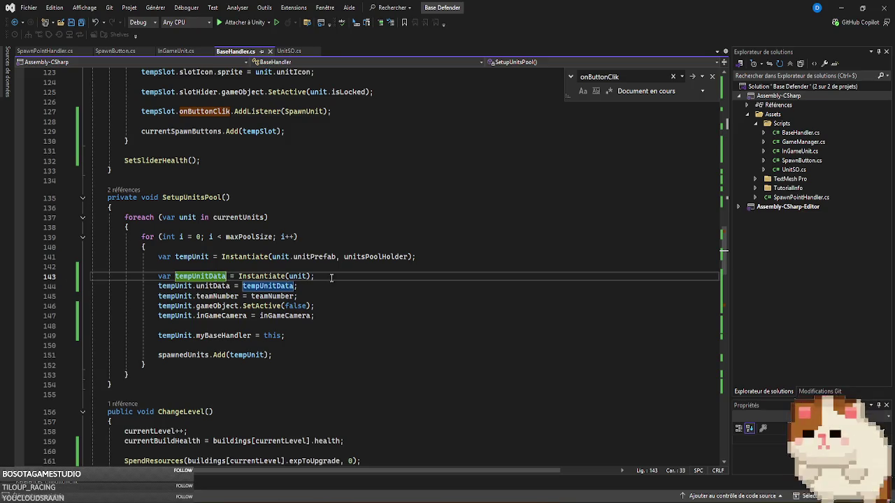
# - Add blank lines after the declaration and assignment, then return to Unity to recompile
pyautogui.click(331, 277)
pyautogui.press('Return')
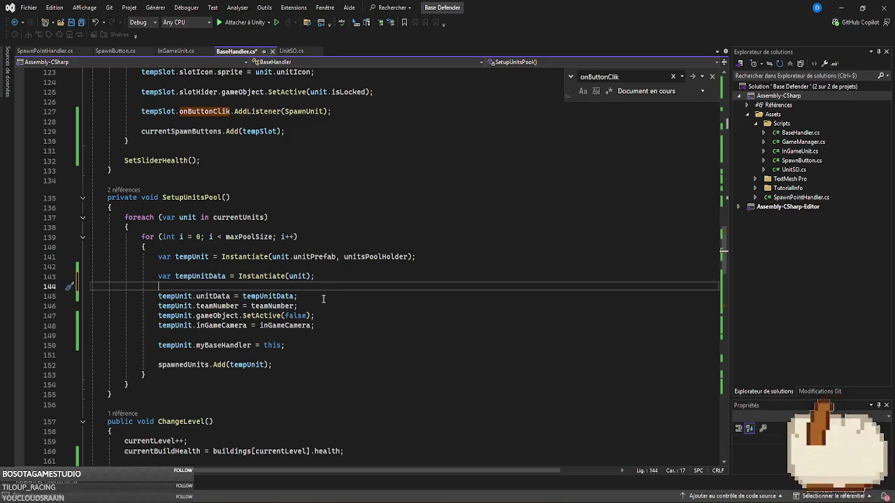
pyautogui.click(323, 299)
pyautogui.press('Return')
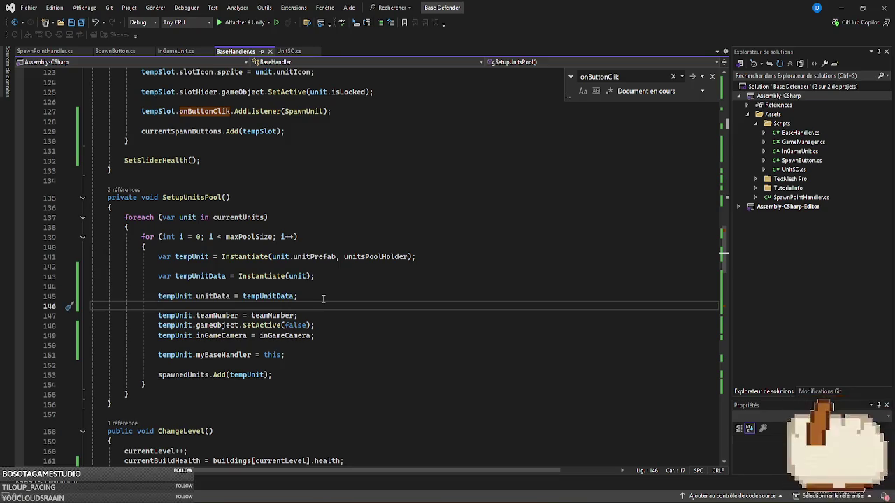
pyautogui.hotkey('alt', 'Tab')
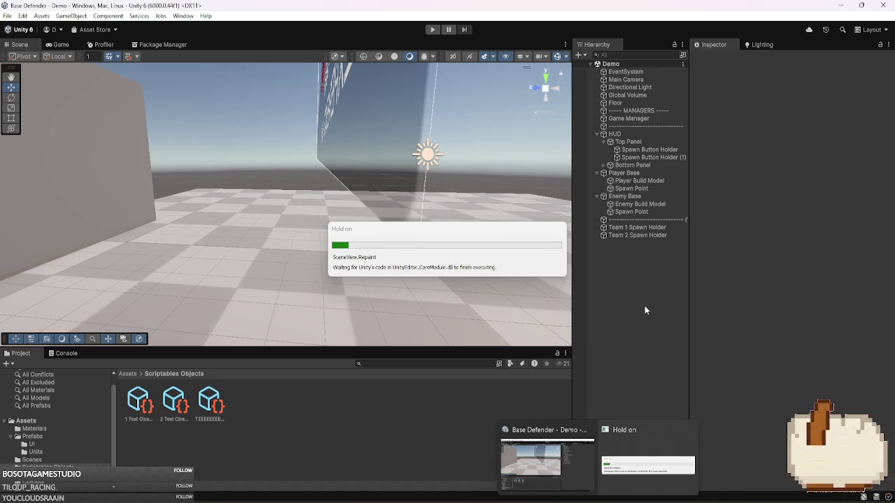
# - Review the Enemy Base and Player Base building units, then play-test the Demo scene
pyautogui.rightClick(645, 306)
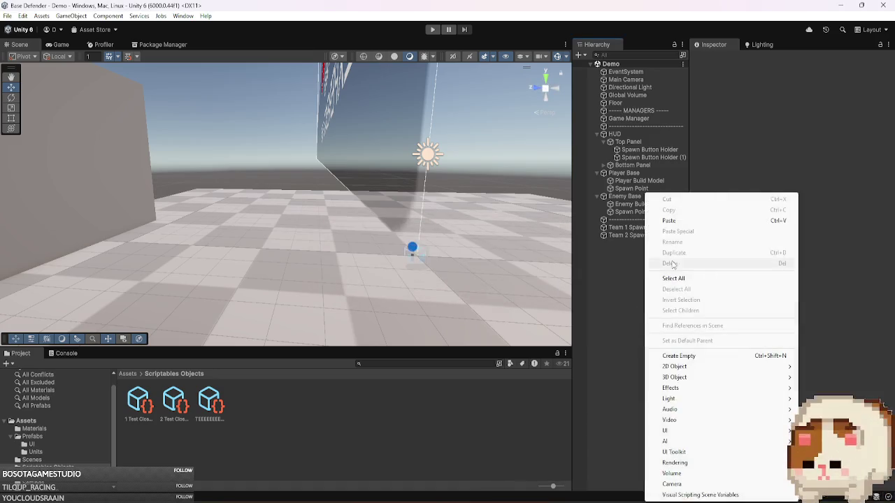
pyautogui.click(630, 281)
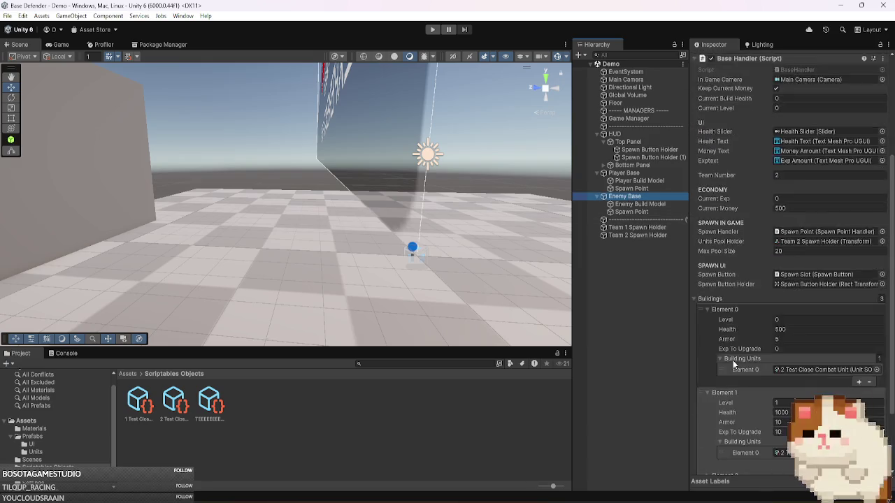
pyautogui.scroll(-3, 733, 360)
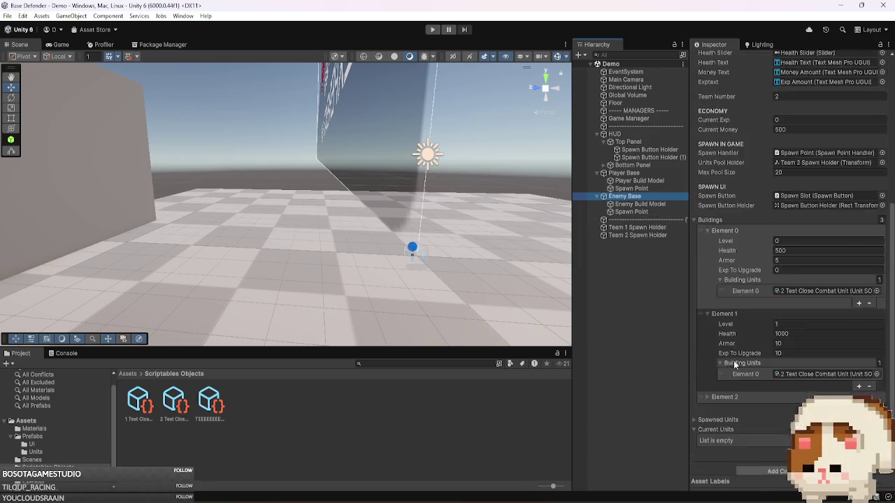
pyautogui.click(621, 173)
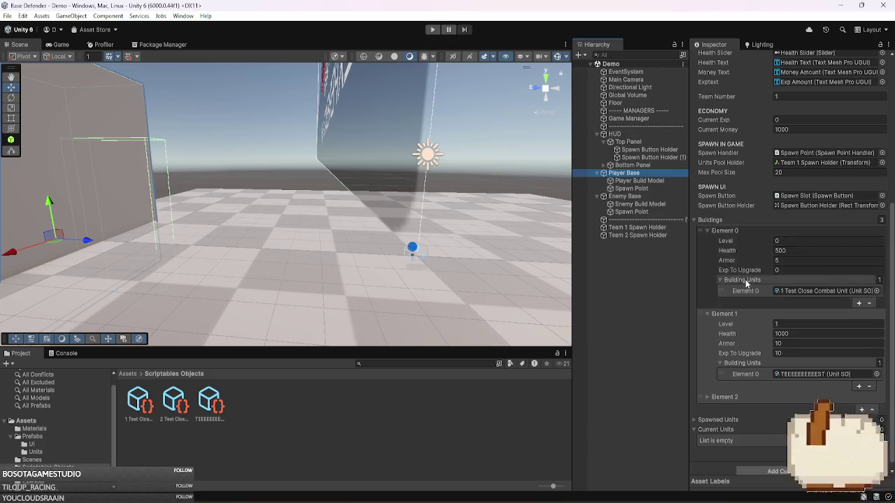
pyautogui.scroll(5, 747, 283)
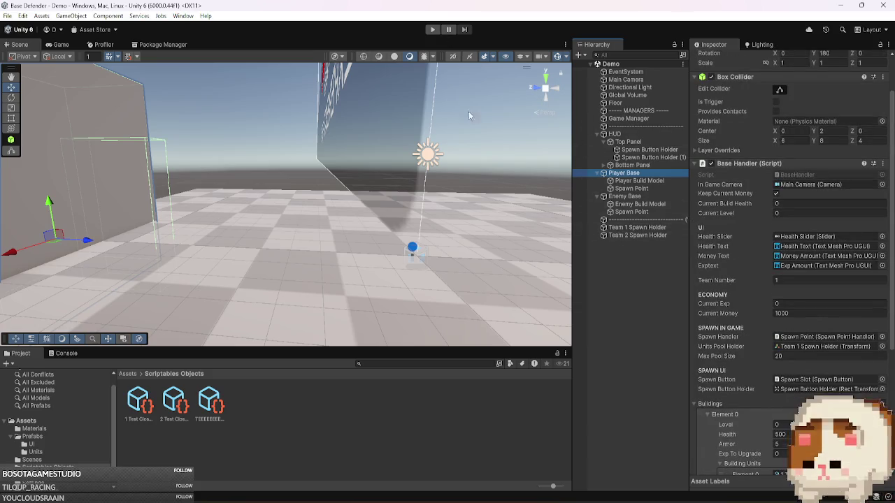
pyautogui.click(432, 30)
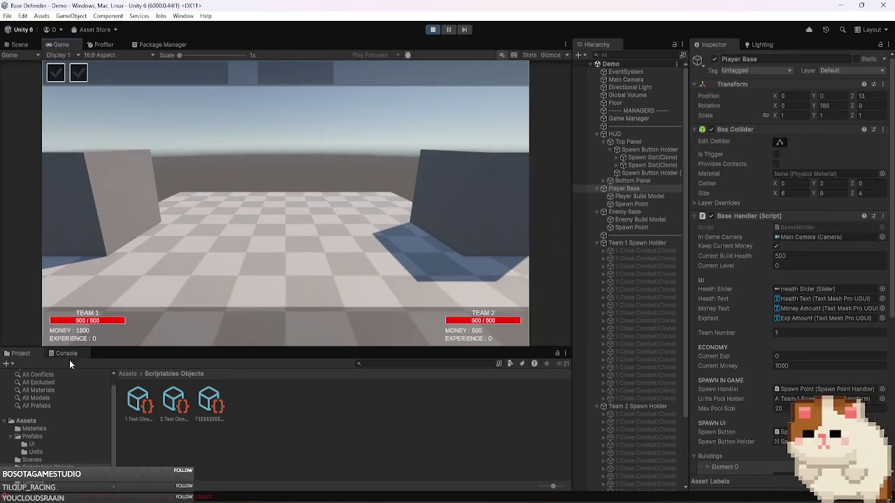
# - Show the Console error and view its source code before returning to Unity
pyautogui.click(70, 356)
pyautogui.doubleClick(71, 372)
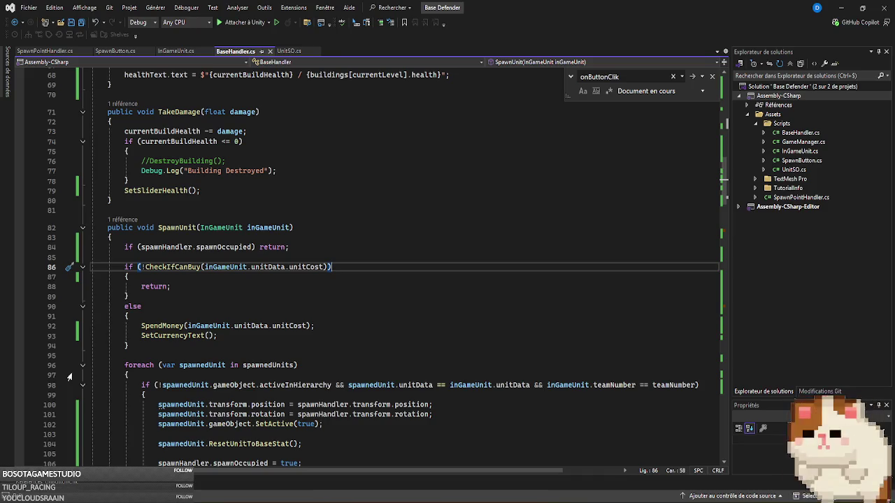
pyautogui.scroll(-5, 377, 301)
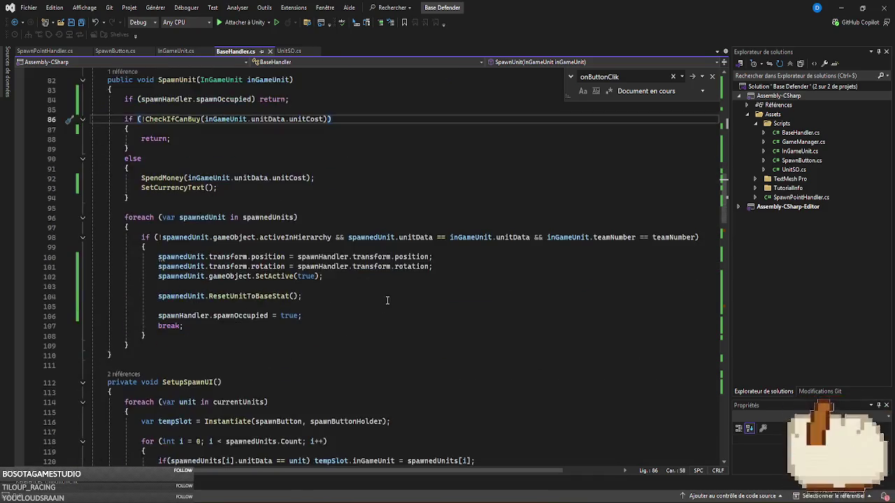
pyautogui.scroll(3, 387, 301)
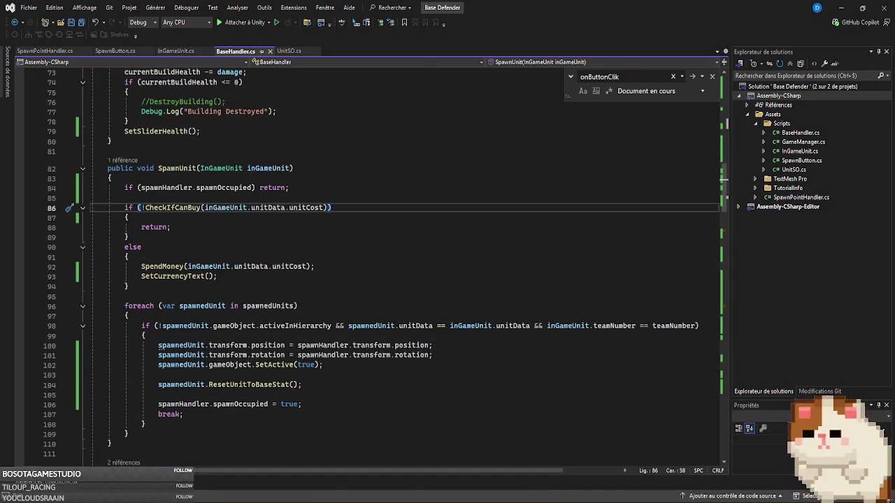
pyautogui.hotkey('alt', 'Tab')
# - Open BaseHandler.cs at line 86 and follow SpawnUnit's line 127 reference to its definition
pyautogui.moveTo(678, 499)
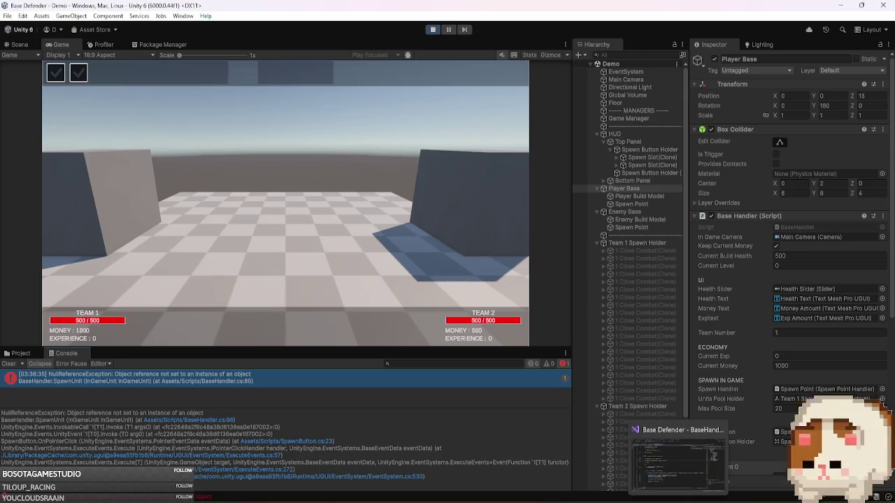
pyautogui.click(230, 420)
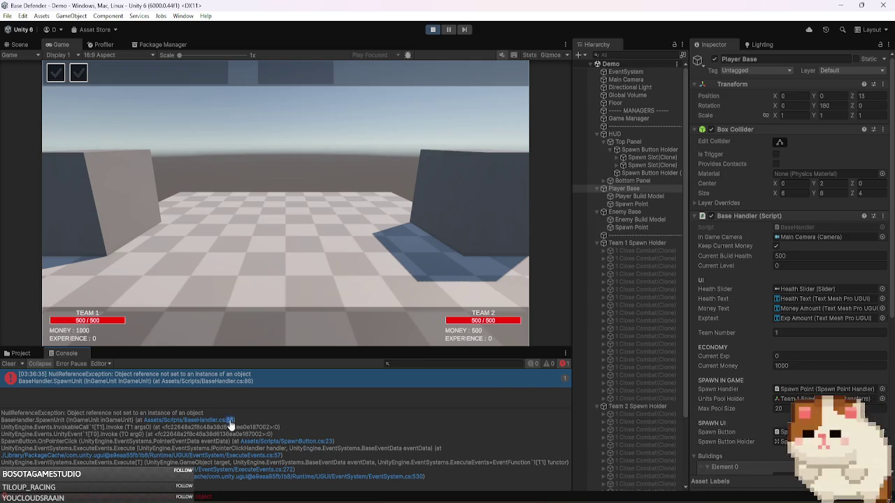
pyautogui.moveTo(611, 501)
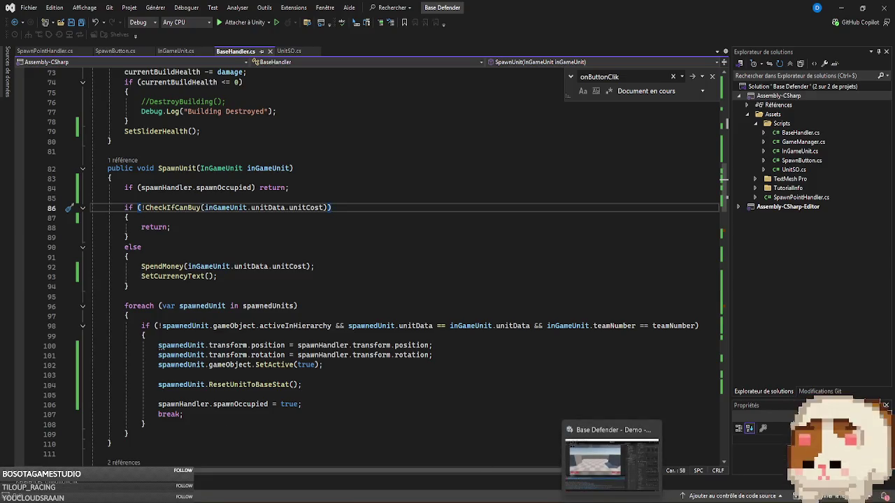
pyautogui.click(122, 160)
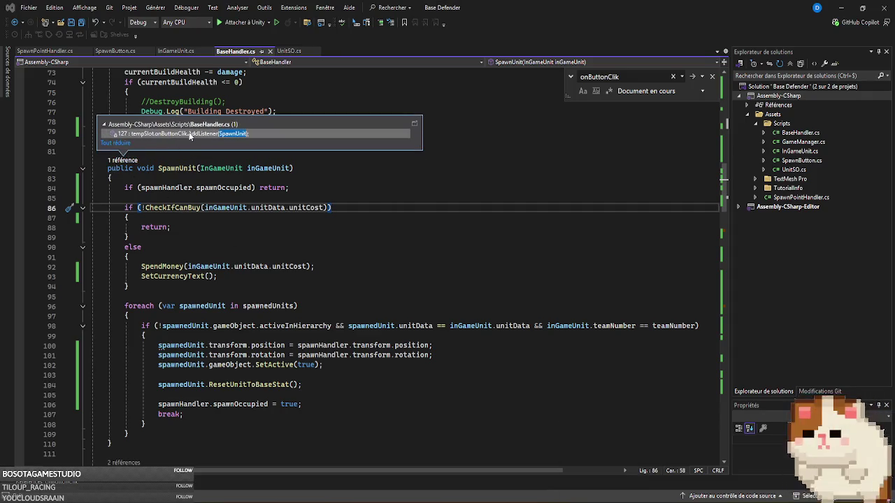
pyautogui.doubleClick(189, 132)
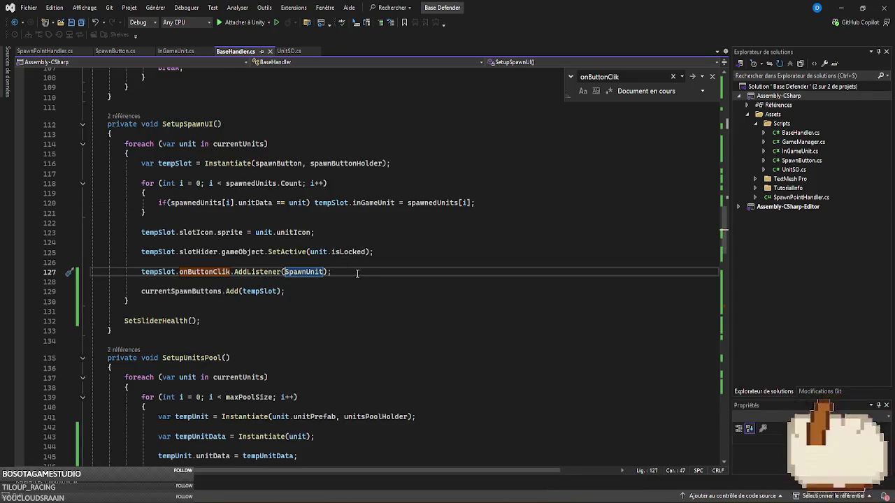
pyautogui.keyDown('ctrl'); pyautogui.click(302, 272); pyautogui.keyUp('ctrl')
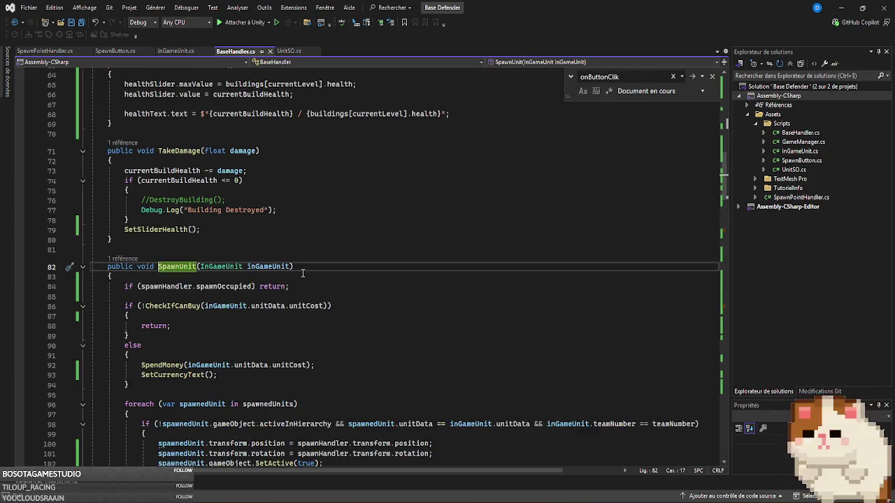
# - Examine the unitData assignment in SetupUnitsPool, then go back to Unity
pyautogui.scroll(-4, 344, 294)
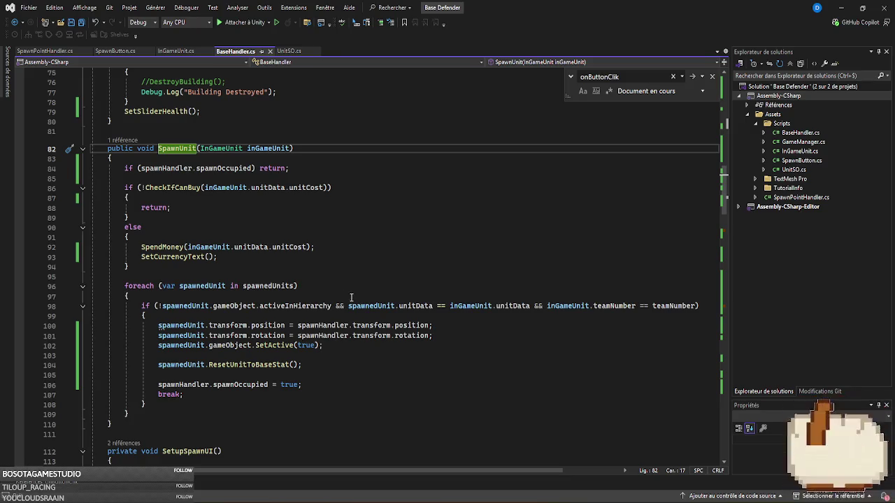
pyautogui.scroll(6, 351, 297)
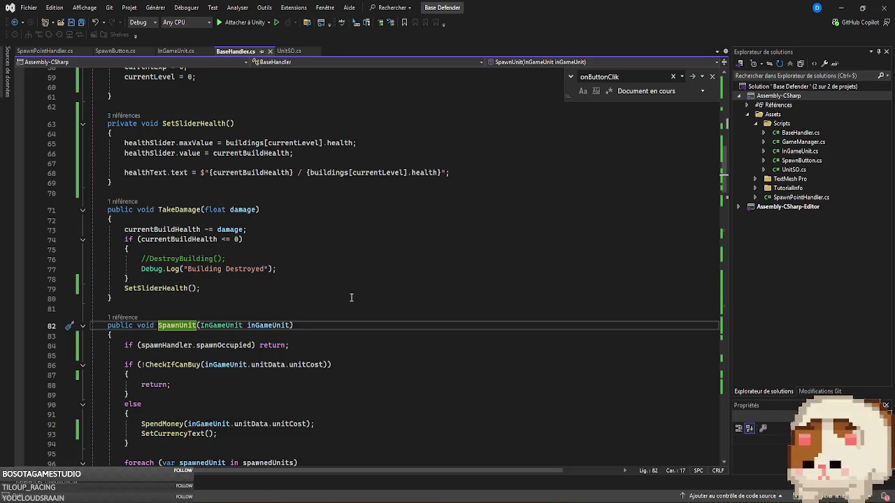
pyautogui.scroll(-14, 350, 297)
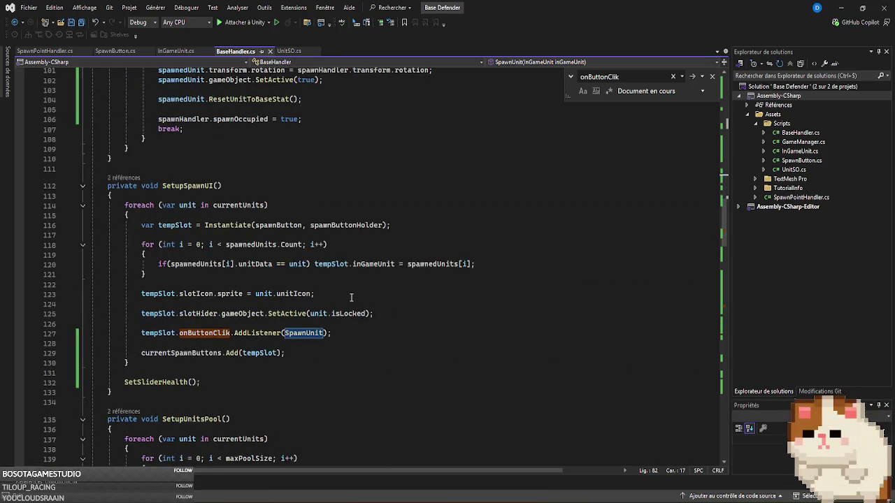
pyautogui.scroll(-1, 351, 297)
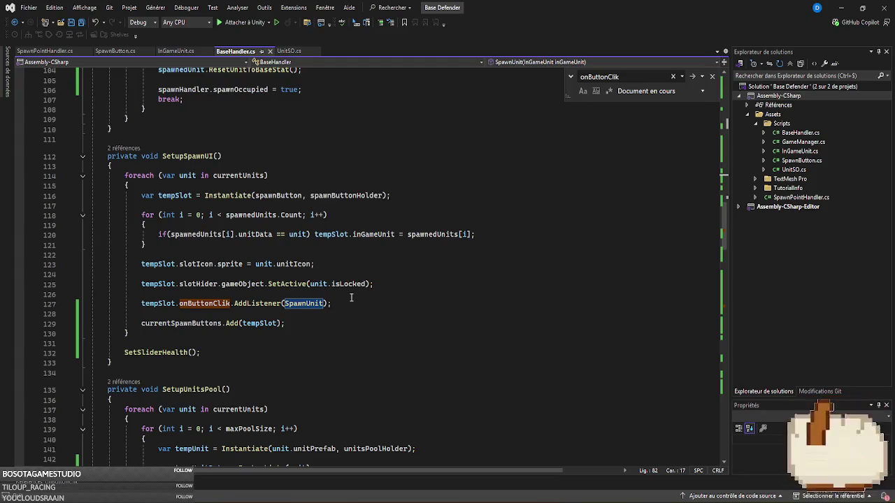
pyautogui.scroll(-6, 351, 297)
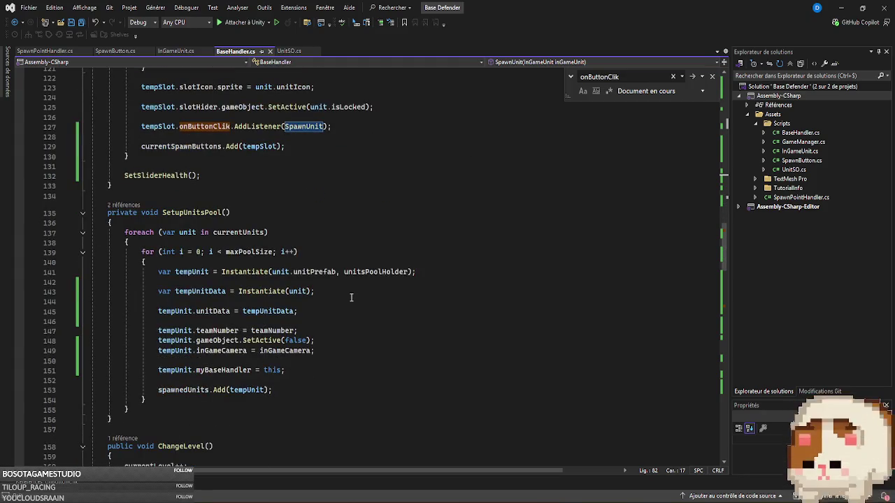
pyautogui.click(326, 309)
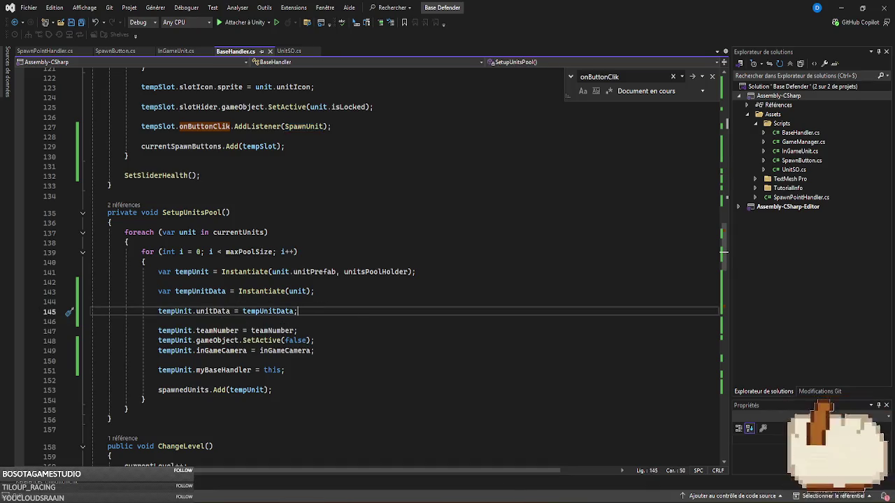
pyautogui.click(612, 472)
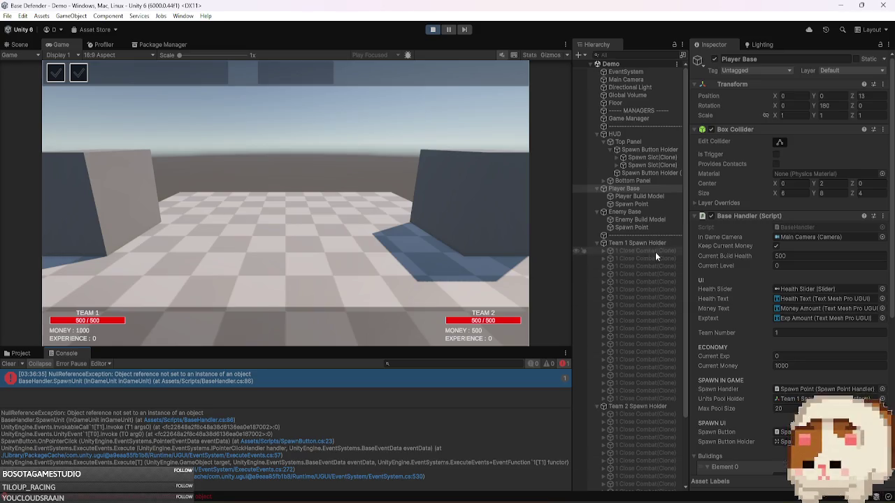
# - Step through the Team 1 pooled unit clones in the Hierarchy
pyautogui.click(655, 251)
pyautogui.scroll(-3, 734, 349)
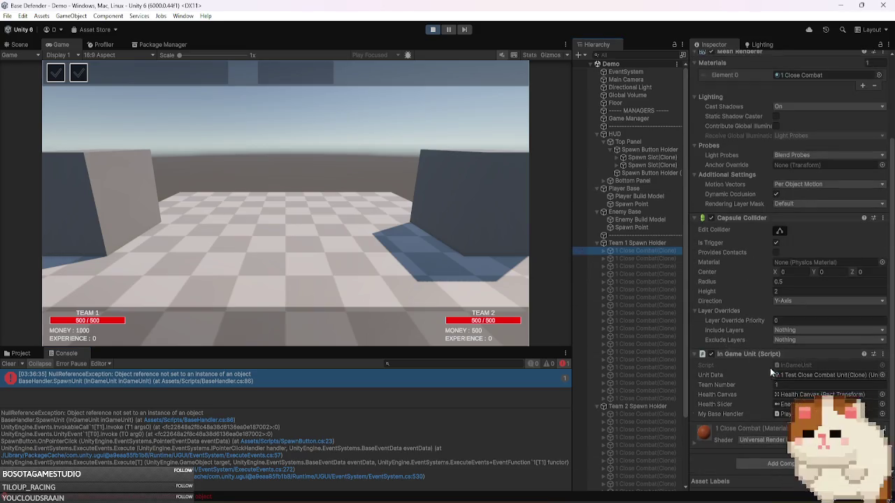
pyautogui.click(662, 258)
pyautogui.press('Down')
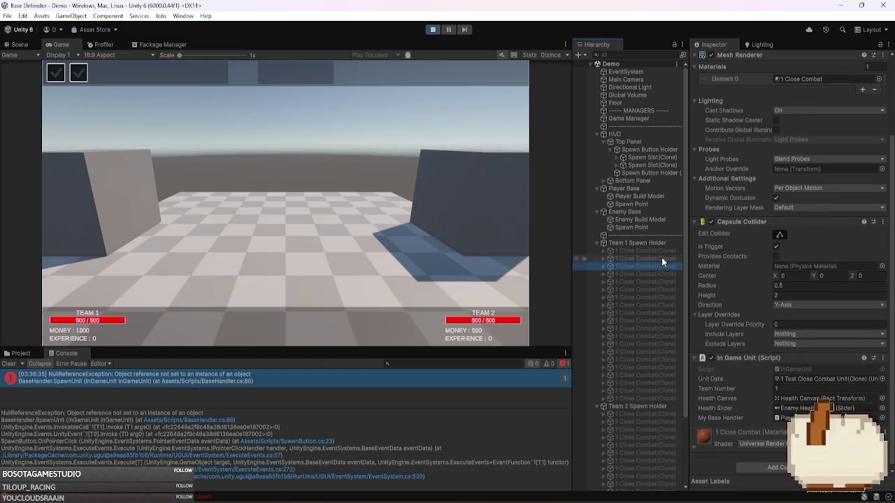
pyautogui.press('Down')
pyautogui.press('Down')
pyautogui.press('Down')
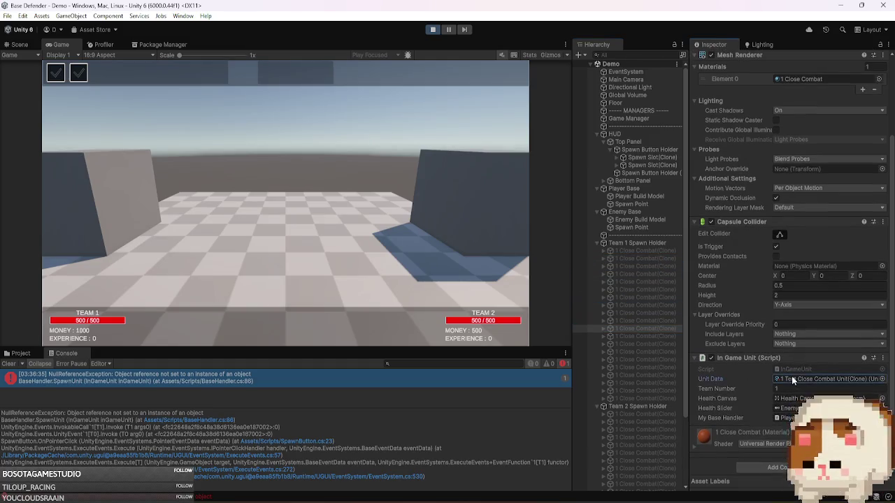
# - Compare Team 1 and Team 2 clones' unit data and open the 1 Test Close Combat asset
pyautogui.click(20, 353)
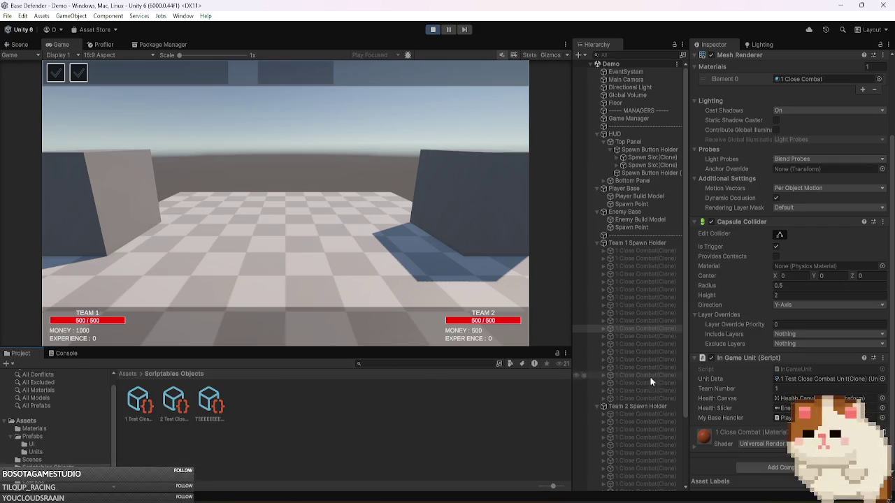
pyautogui.click(790, 379)
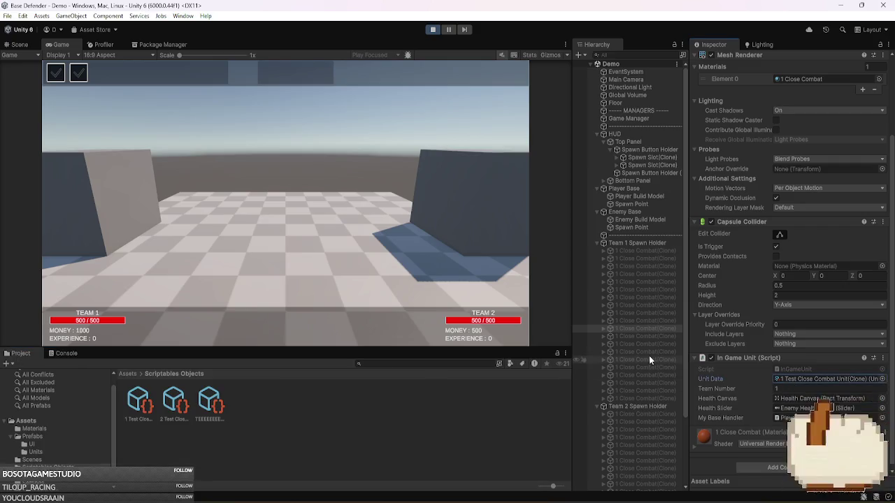
pyautogui.click(642, 420)
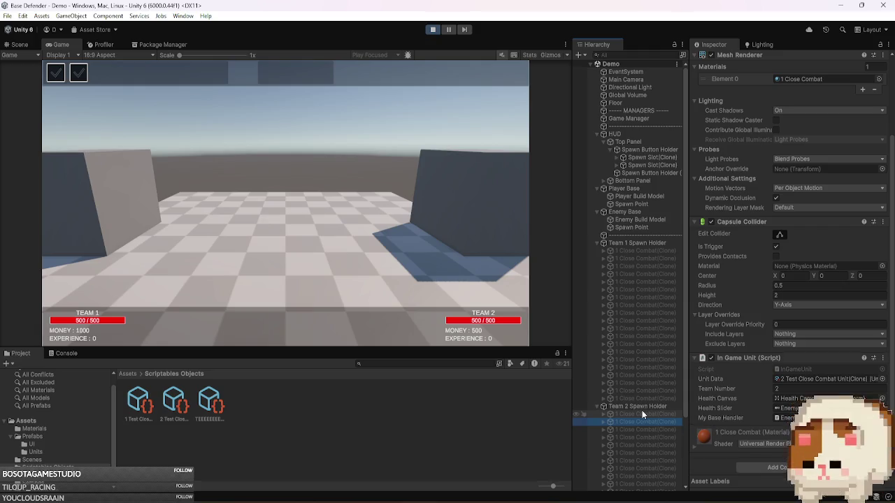
pyautogui.click(649, 250)
pyautogui.press('Down')
pyautogui.press('Down')
pyautogui.press('Down')
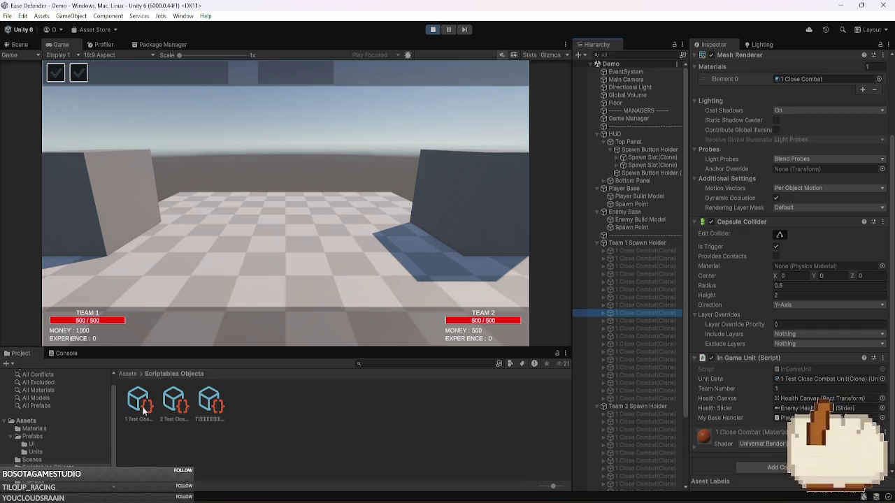
pyautogui.doubleClick(814, 380)
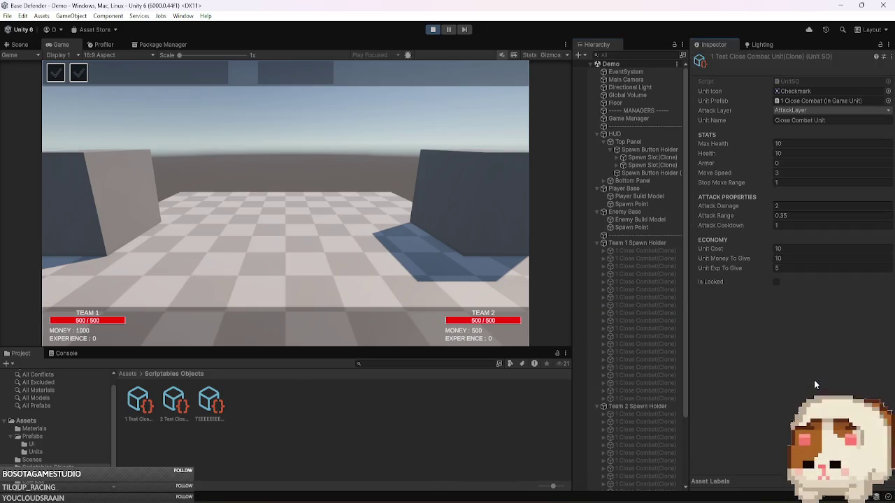
# - Dismiss the video's pause prompt, then view the NullReferenceException's stack trace in the Console
pyautogui.hotkey('alt', 'Tab')
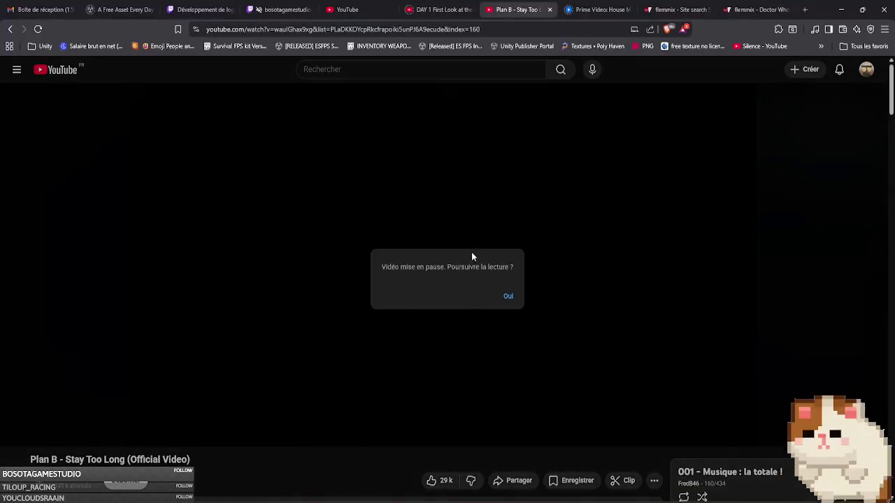
pyautogui.click(510, 297)
pyautogui.hotkey('alt', 'Tab')
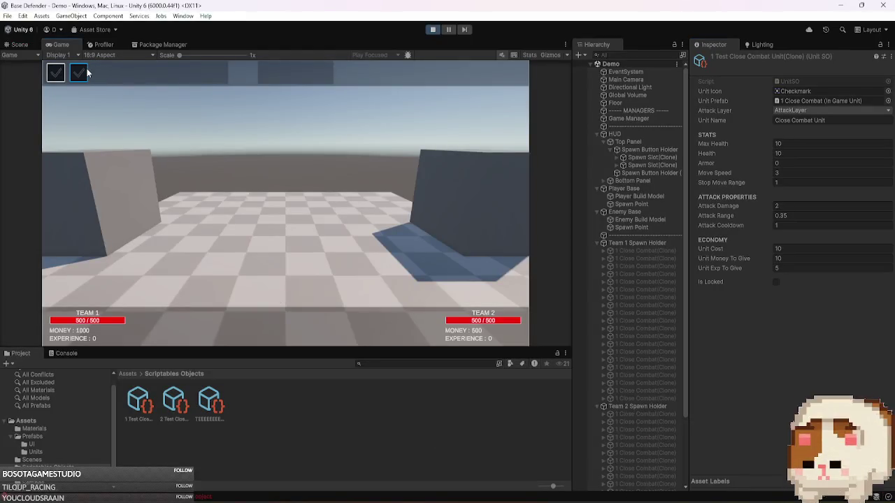
pyautogui.click(67, 353)
pyautogui.click(212, 377)
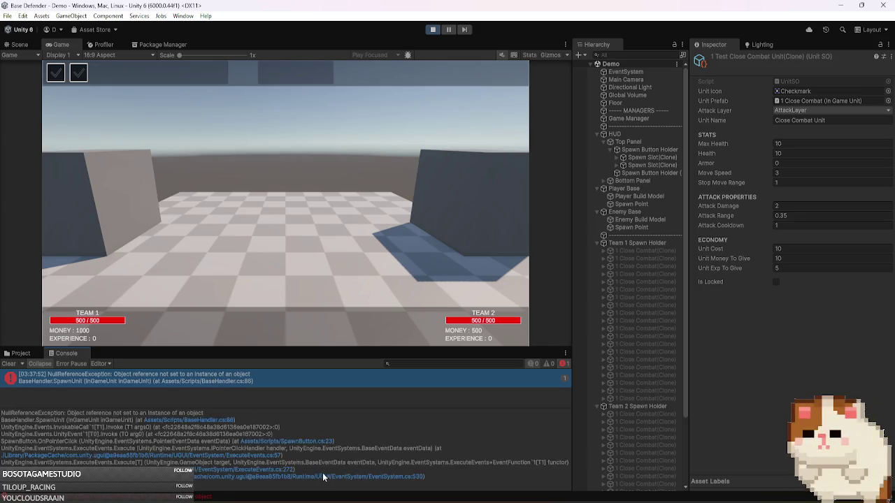
# - Open BaseHandler.cs at line 86 and check where SpawnUnit is referenced
pyautogui.click(231, 421)
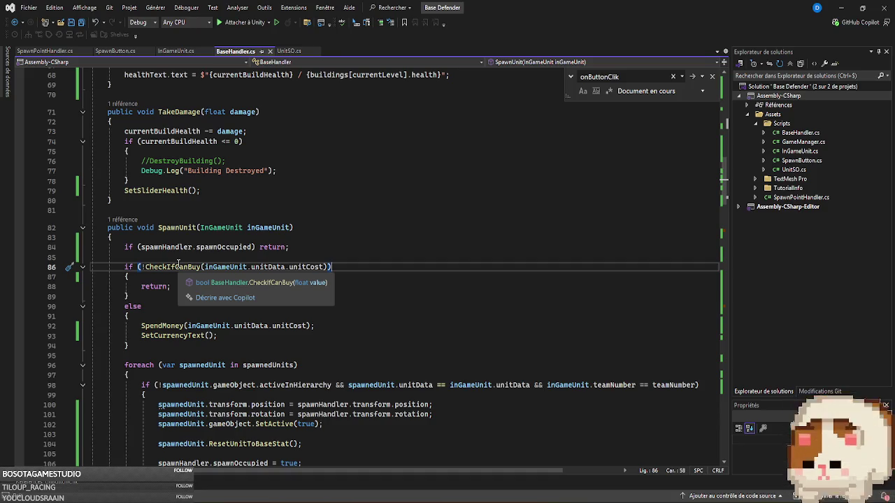
pyautogui.click(125, 220)
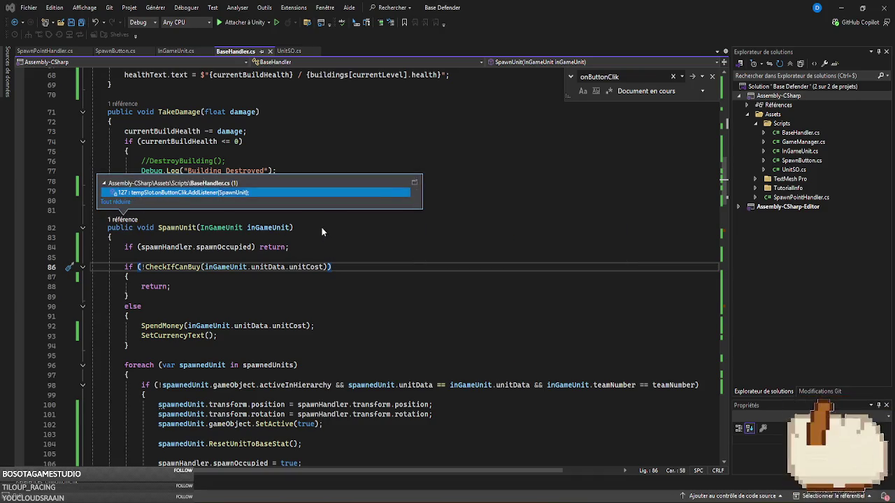
pyautogui.click(322, 227)
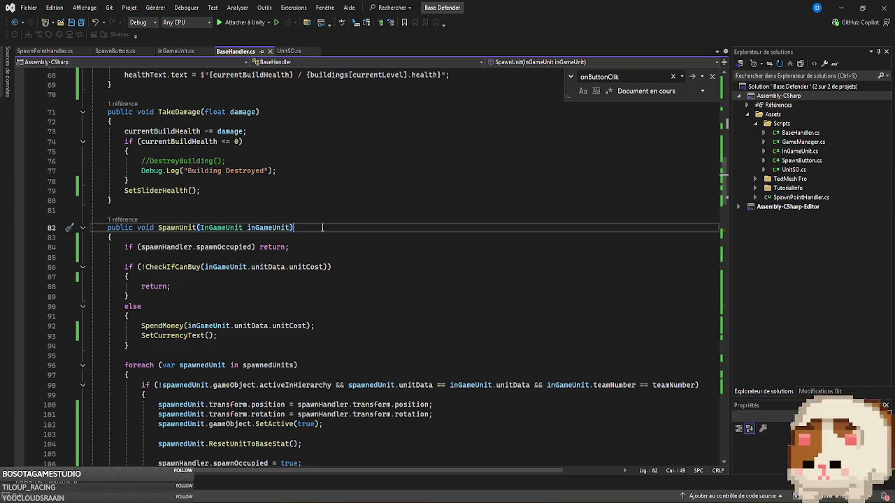
# - Inspect the first Spawn Slot(Clone) in Unity, stop the play-test, and return to Visual Studio
pyautogui.hotkey('alt', 'Tab')
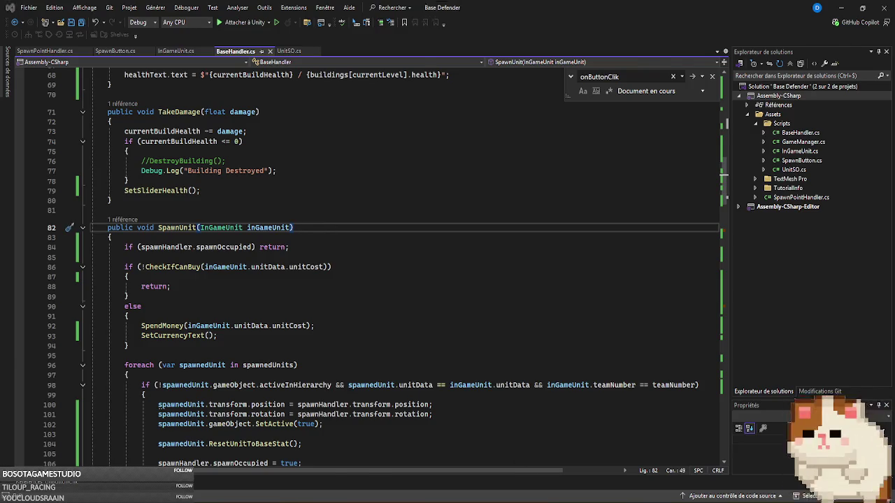
pyautogui.click(662, 158)
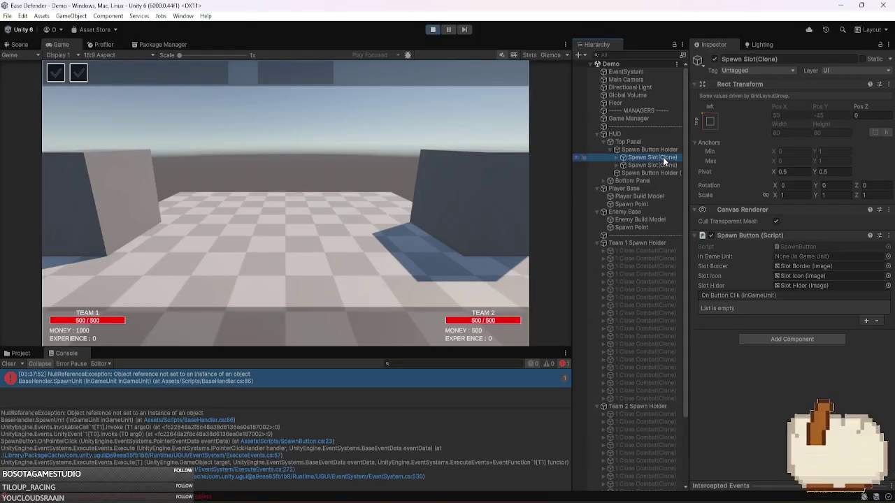
pyautogui.click(432, 30)
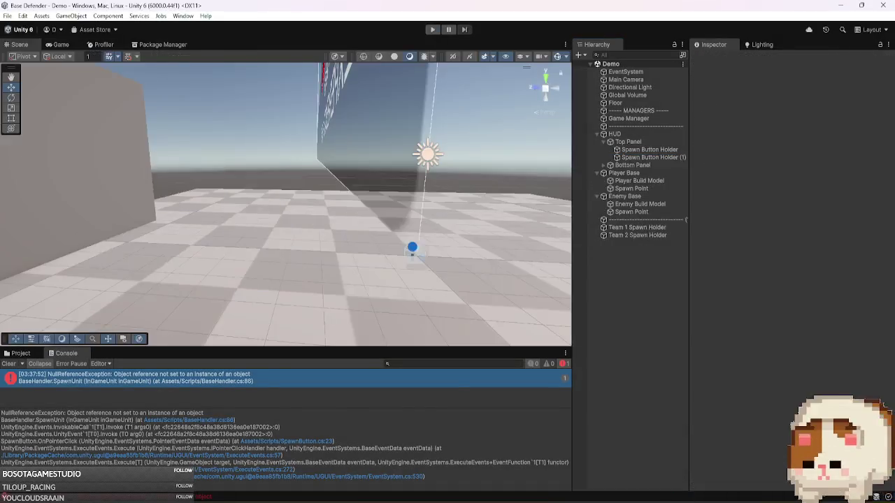
pyautogui.hotkey('alt', 'Tab')
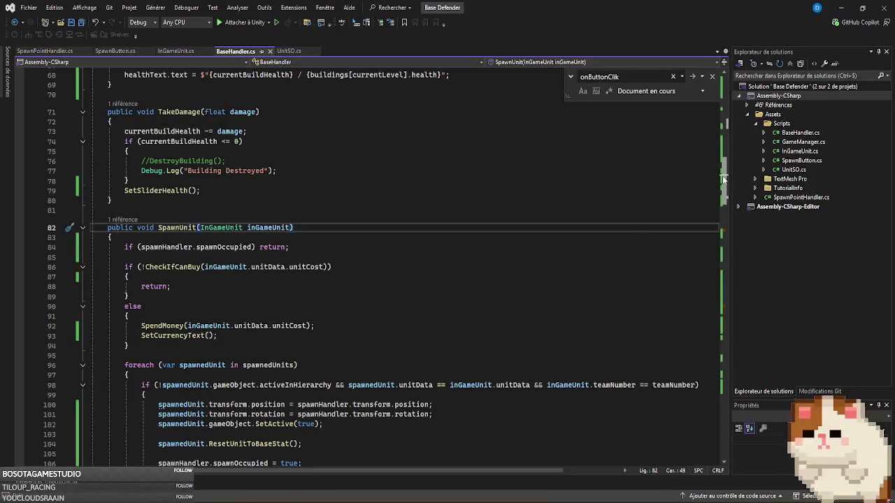
# - Go to SetupSpawnUI and examine the unitData matching condition on line 120
pyautogui.scroll(14, 723, 185)
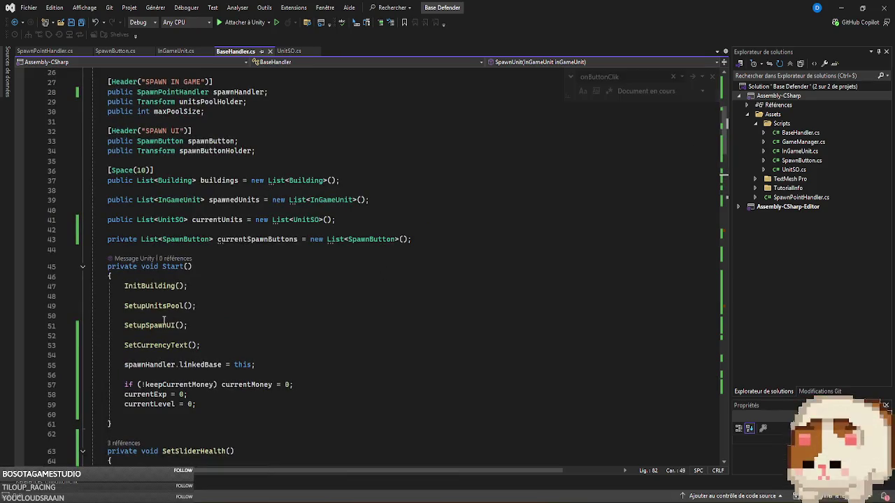
pyautogui.keyDown('ctrl'); pyautogui.click(150, 325); pyautogui.keyUp('ctrl')
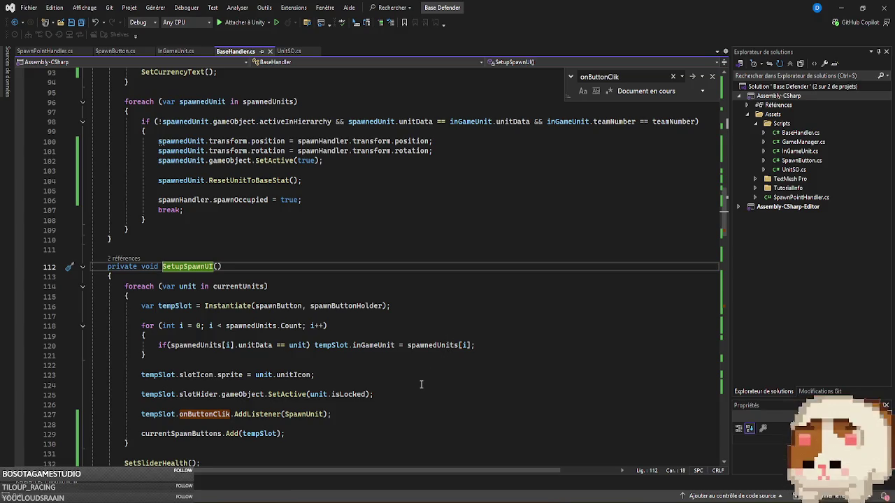
pyautogui.scroll(-1, 421, 384)
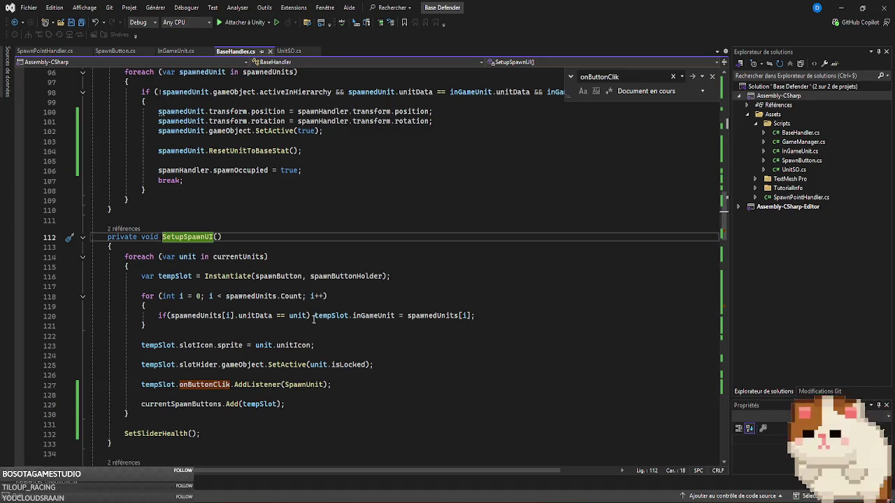
pyautogui.moveTo(314, 315); pyautogui.dragTo(159, 319)
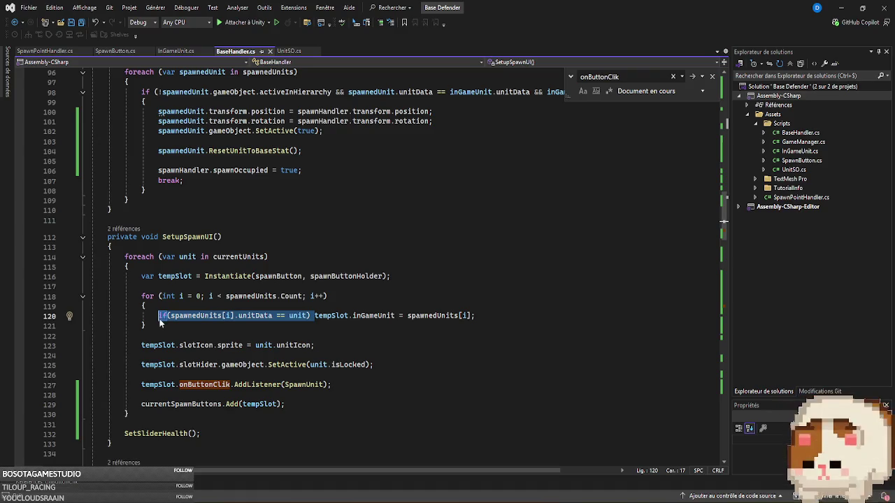
pyautogui.moveTo(439, 318)
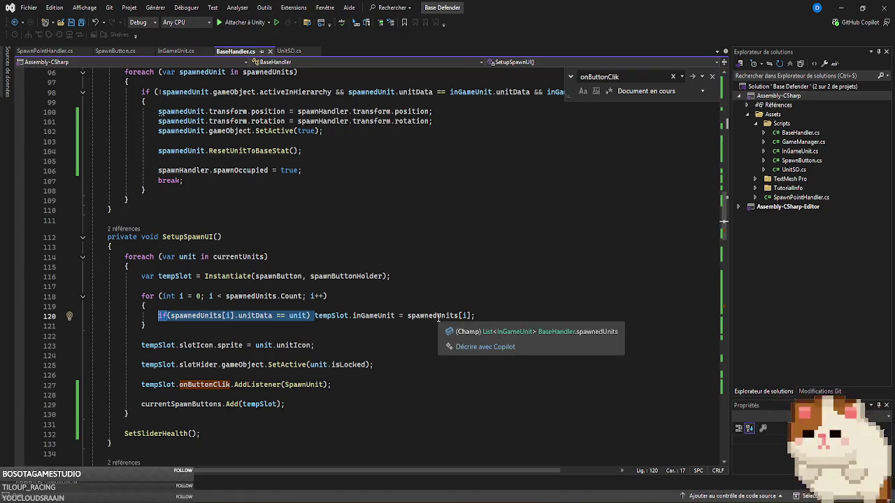
pyautogui.moveTo(381, 318)
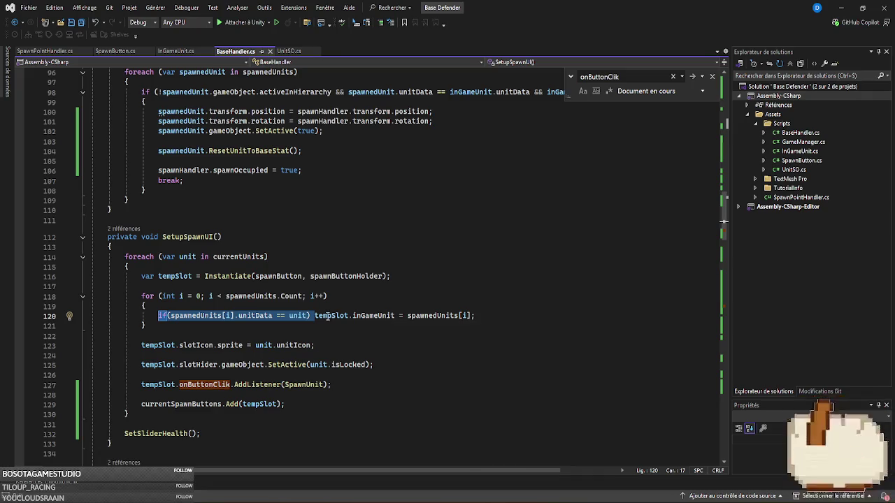
pyautogui.moveTo(257, 318)
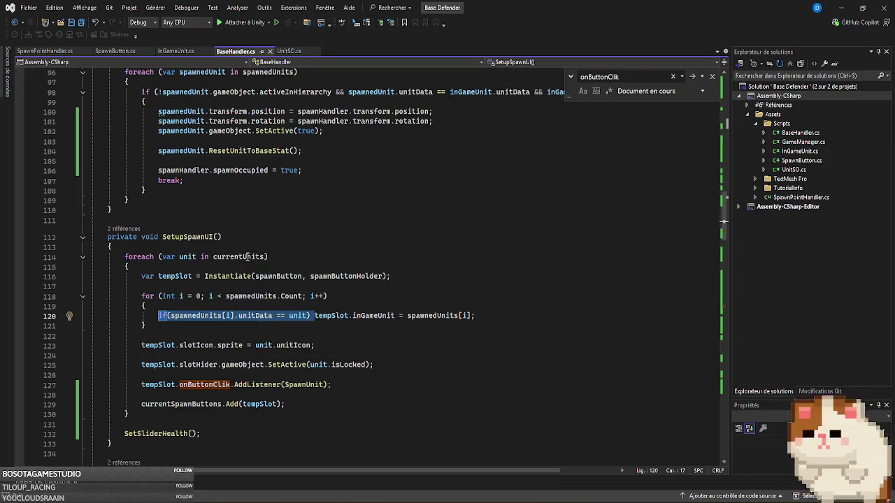
pyautogui.moveTo(248, 257)
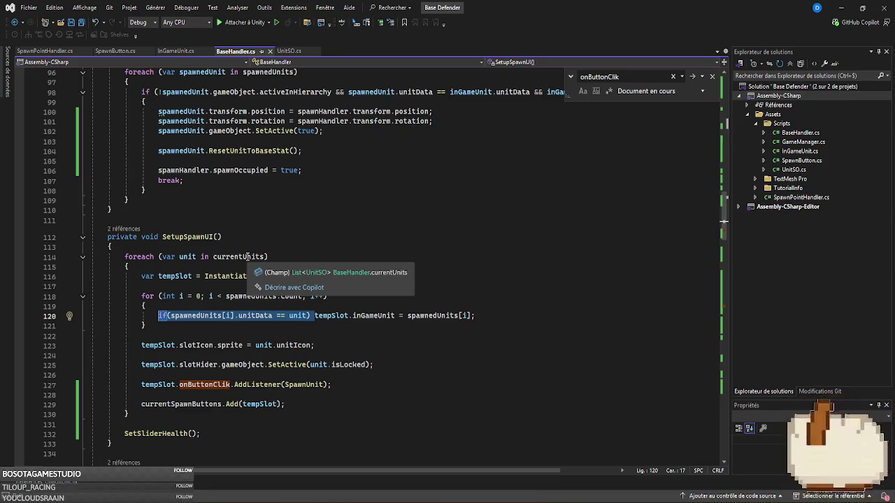
# - Check the inGameUnit declaration in SpawnButton, return to BaseHandler.cs, then switch to Unity
pyautogui.scroll(-3, 360, 236)
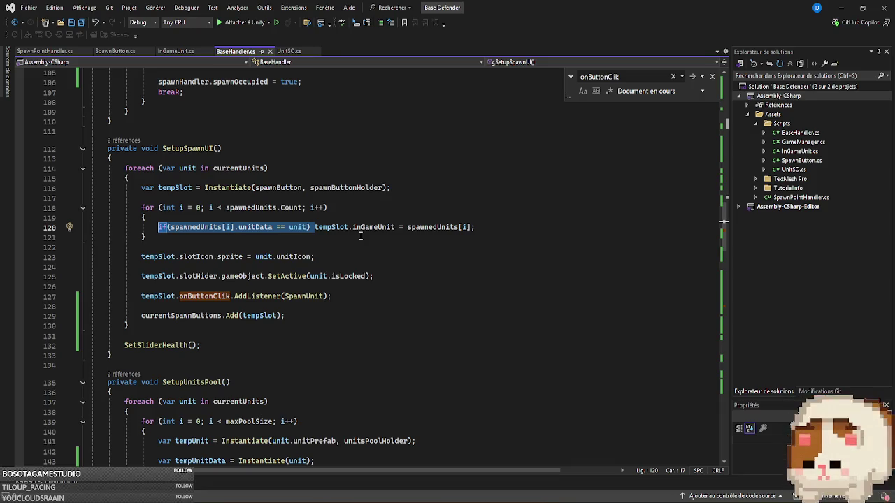
pyautogui.moveTo(378, 227)
pyautogui.moveTo(306, 229)
pyautogui.moveTo(249, 231)
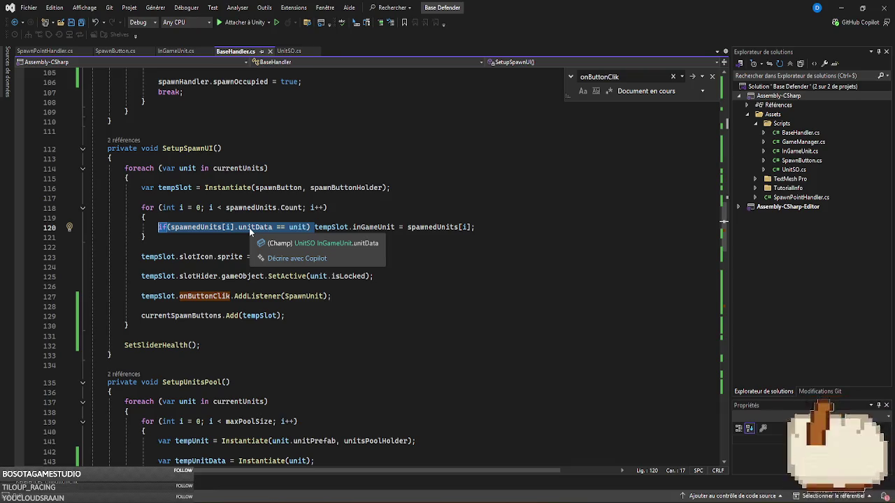
pyautogui.keyDown('ctrl'); pyautogui.click(370, 227); pyautogui.keyUp('ctrl')
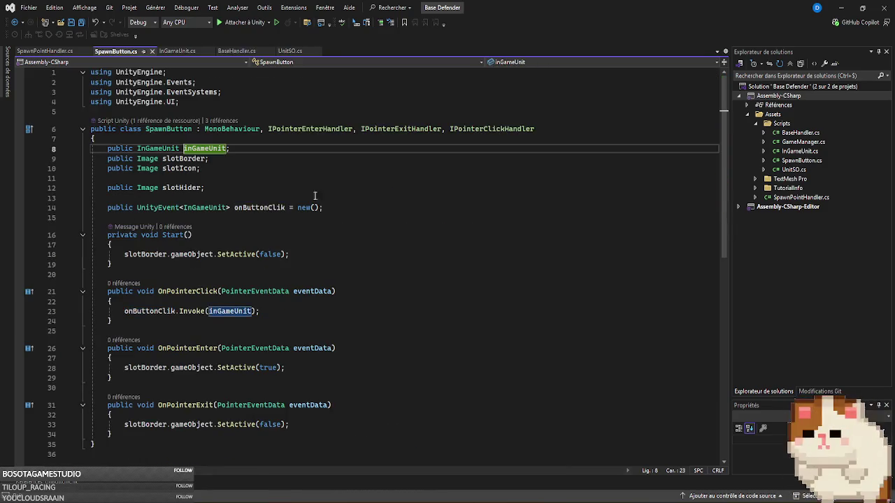
pyautogui.click(219, 56)
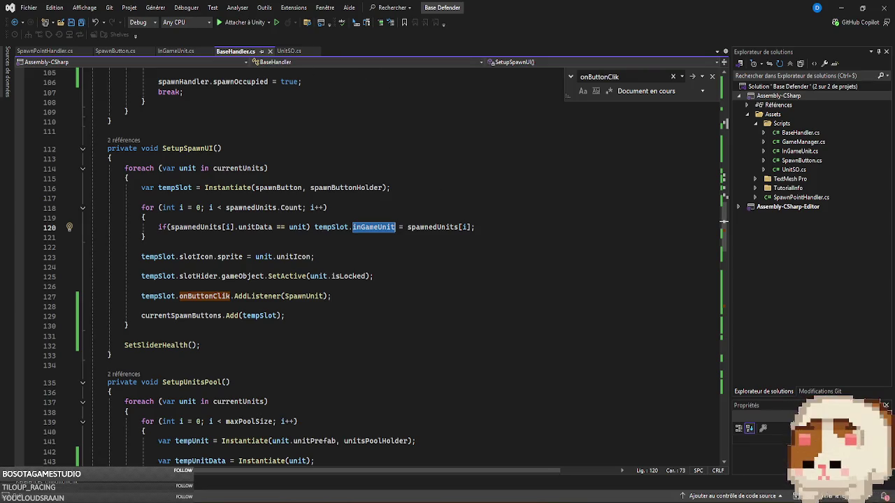
pyautogui.hotkey('alt', 'Tab')
# - Clear the Console and open the UnitSO script from a unit data asset
pyautogui.click(8, 363)
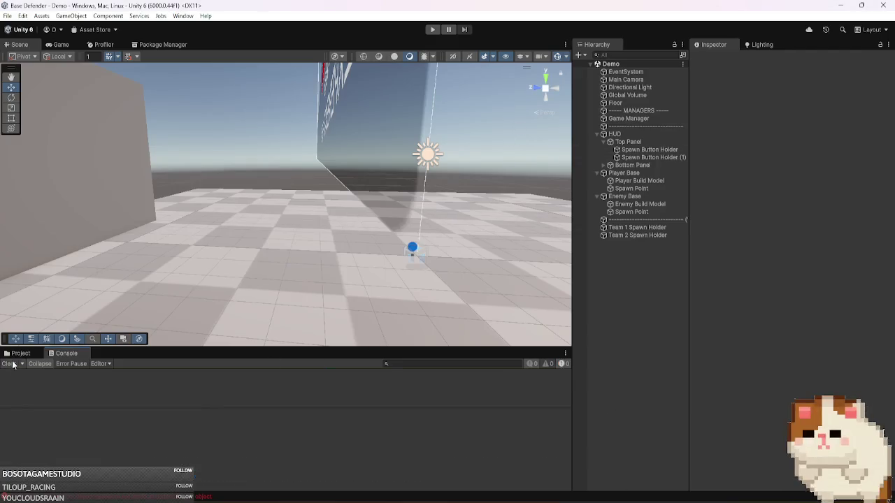
pyautogui.click(21, 353)
pyautogui.click(208, 401)
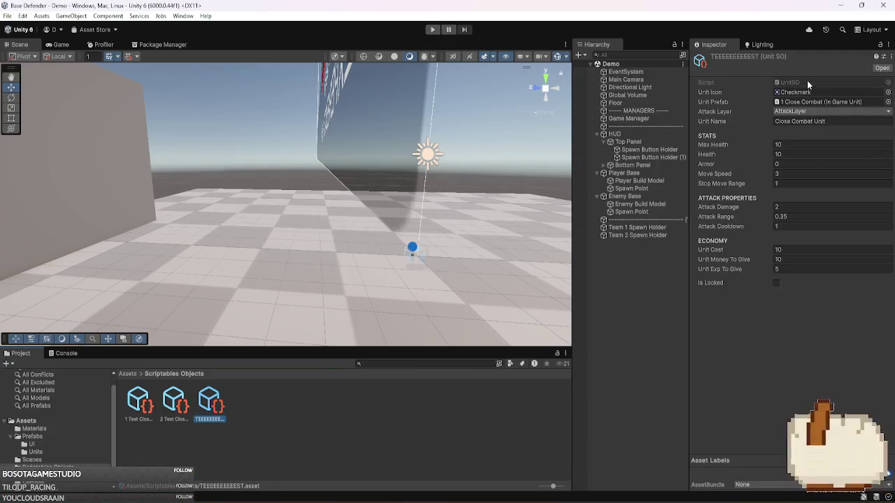
pyautogui.doubleClick(807, 80)
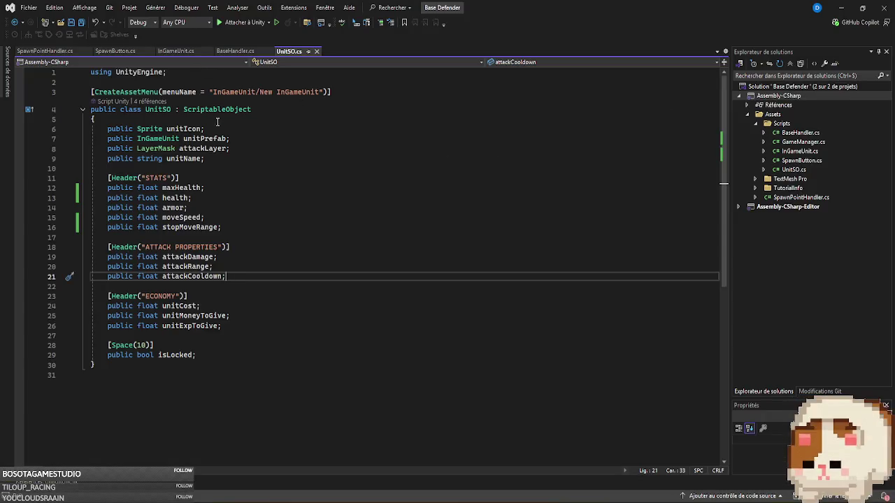
# - Add 'public UnitSO originalUnitSO;' at the top of UnitSO, save, and recompile in Unity
pyautogui.click(217, 121)
pyautogui.press('Return')
pyautogui.write('public')
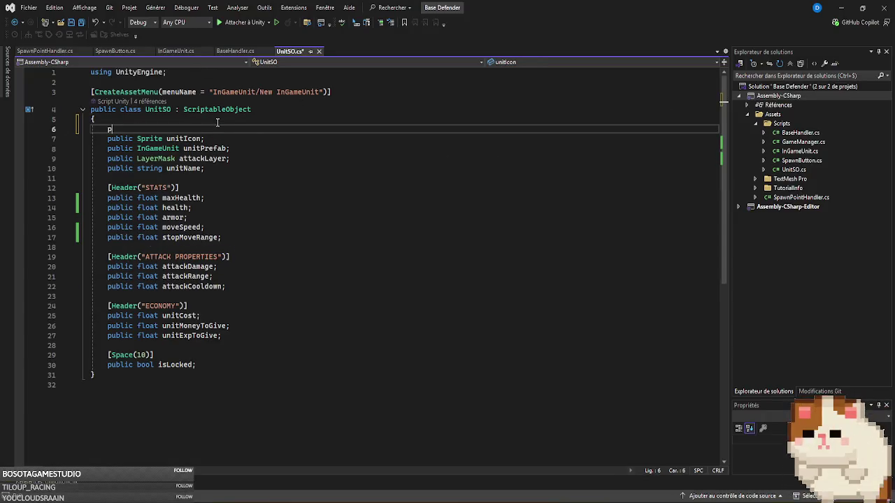
pyautogui.write('UnassignedReferenceException,')
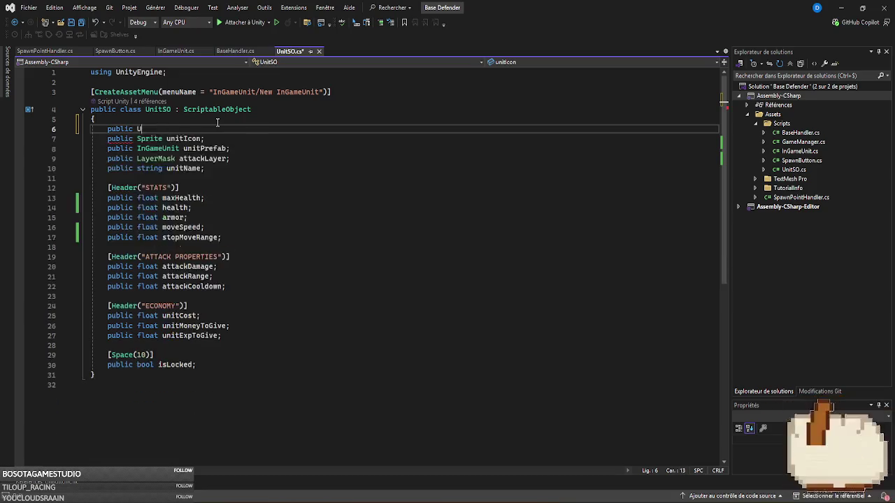
pyautogui.press('BackSpace')
pyautogui.press('BackSpace')
pyautogui.press('BackSpace')
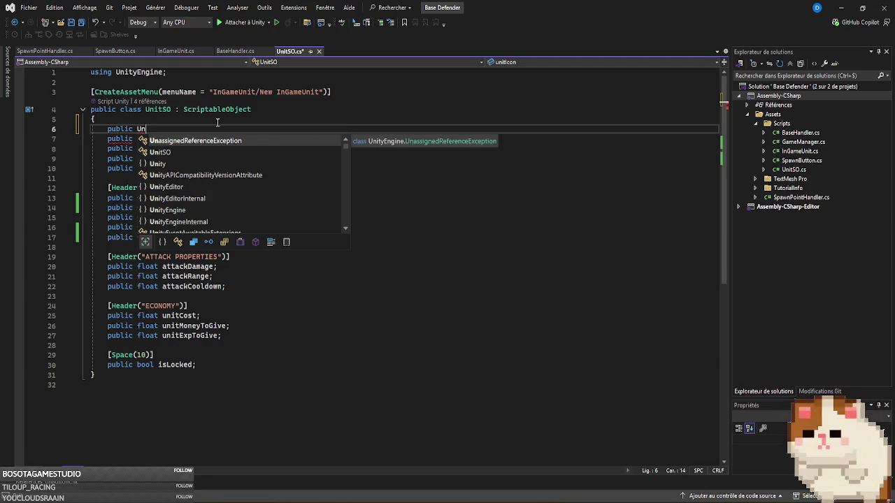
pyautogui.write('itSO')
pyautogui.press('Tab')
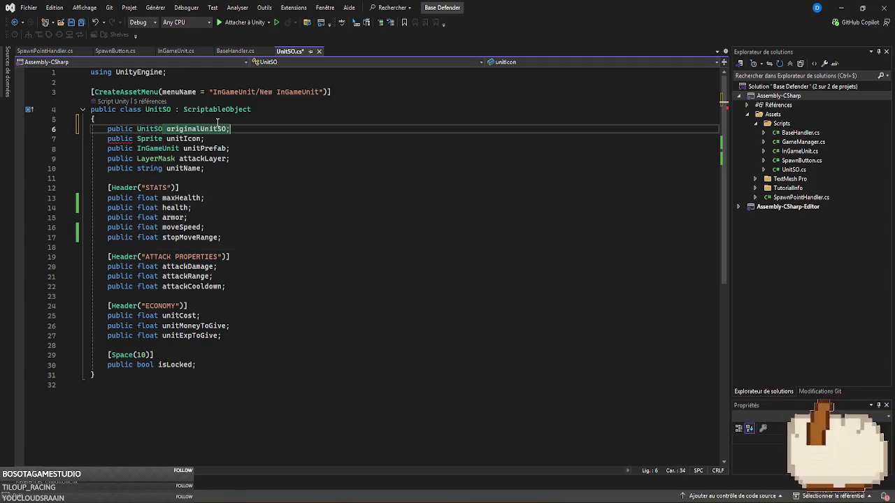
pyautogui.hotkey('ctrl', 's')
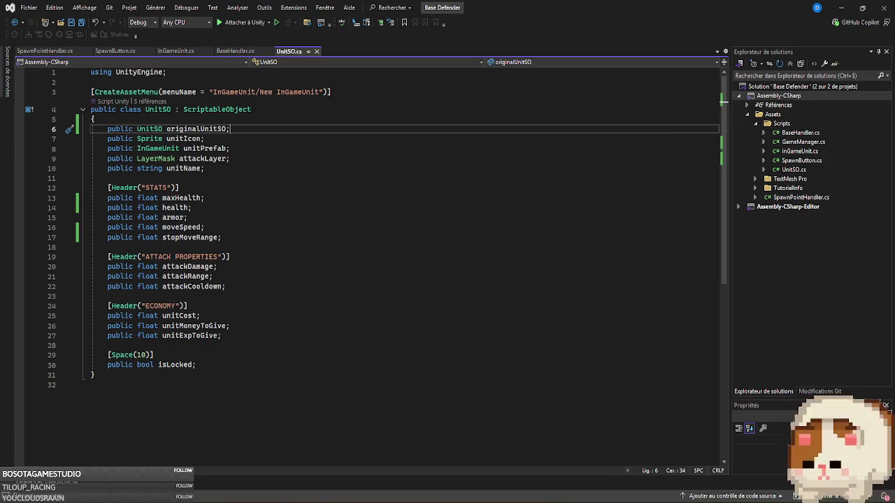
pyautogui.click(531, 482)
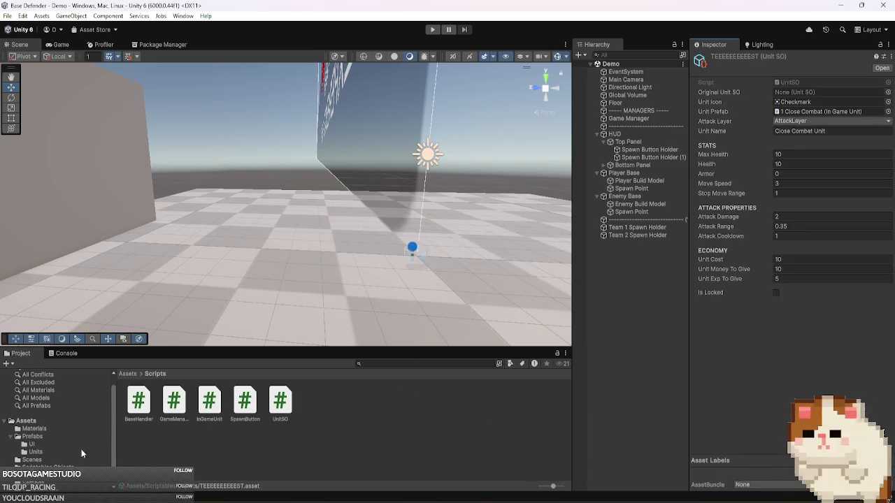
# - Duplicate the TEEEEEEEEEEEST unit asset and prefix the copy's name with Base
pyautogui.click(70, 467)
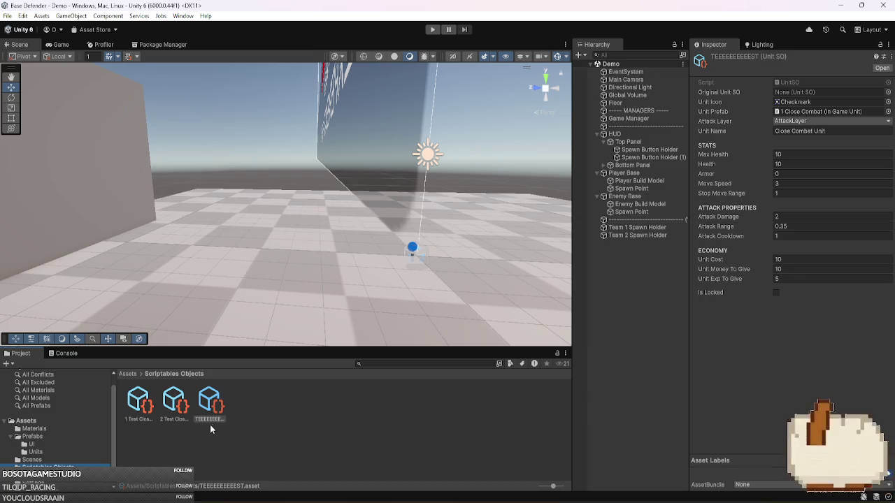
pyautogui.click(216, 409)
pyautogui.hotkey('ctrl', 'd')
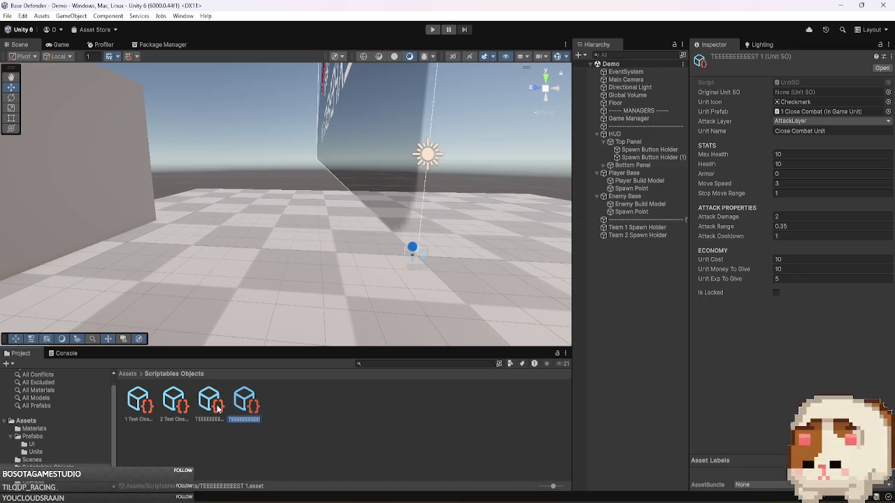
pyautogui.press('Home')
pyautogui.write('Base')
pyautogui.press('Return')
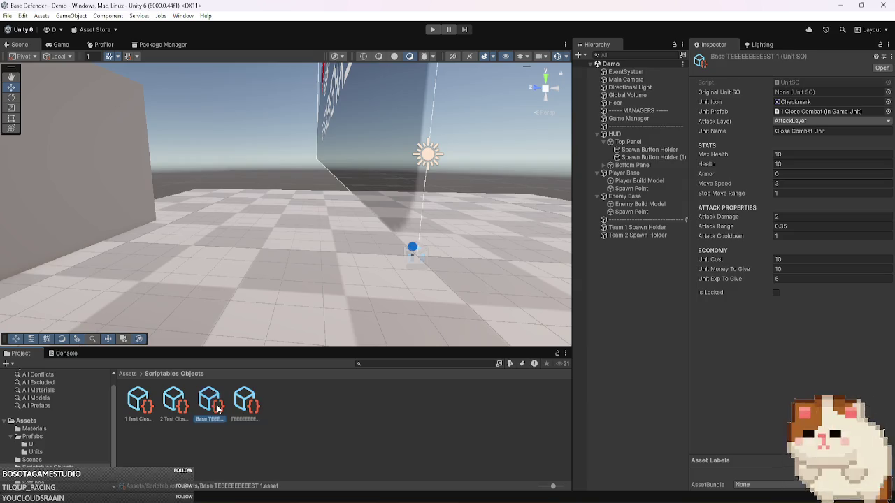
# - Duplicate the 2 Test Close Combat Unit asset and name the copy with a Base2 prefix
pyautogui.press('Left')
pyautogui.write('Base')
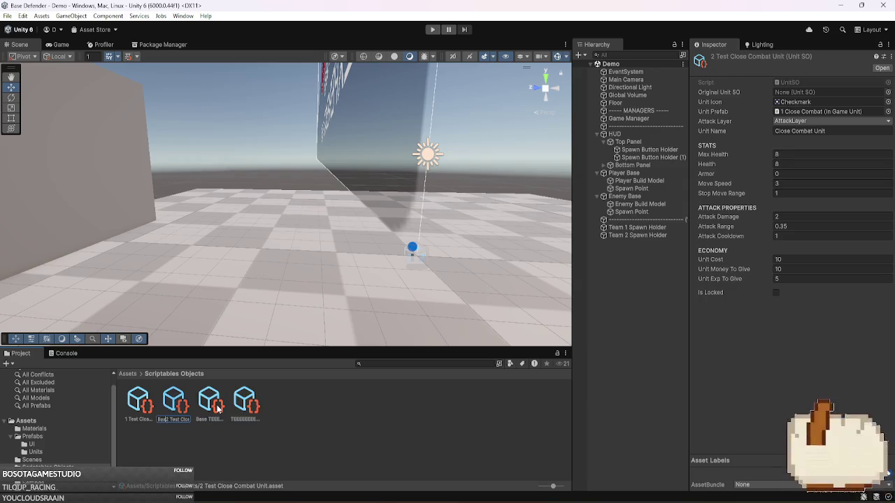
pyautogui.press('Escape')
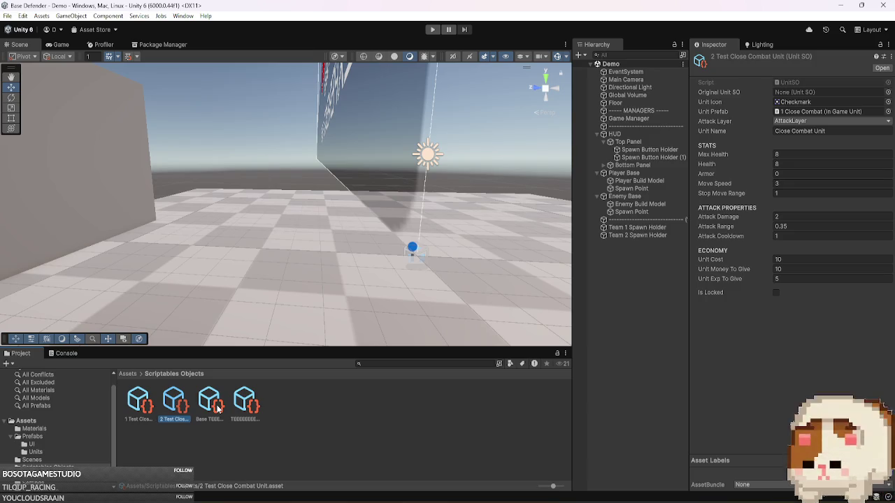
pyautogui.hotkey('ctrl', 'd')
pyautogui.write('Base2 Test Clos')
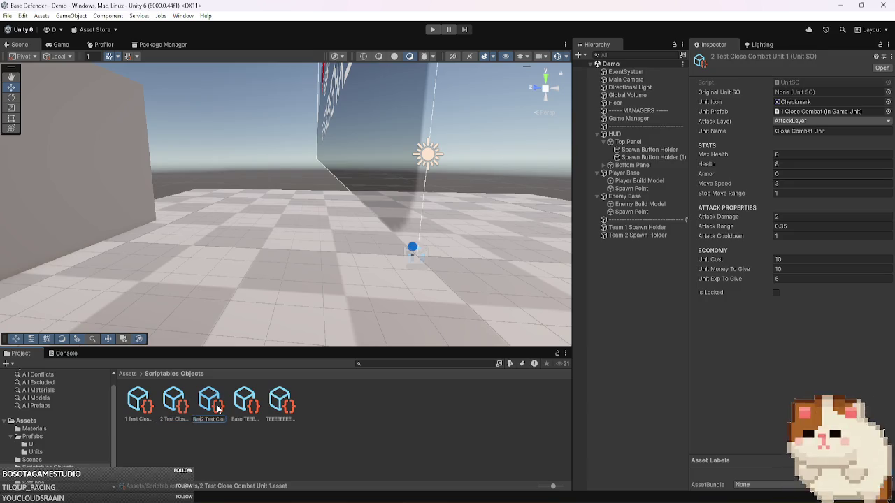
pyautogui.press('Return')
# - Undo the Base rename mistakenly applied to the original 1 Test Close Combat Unit asset
pyautogui.press('Left')
pyautogui.press('Left')
pyautogui.press('Left')
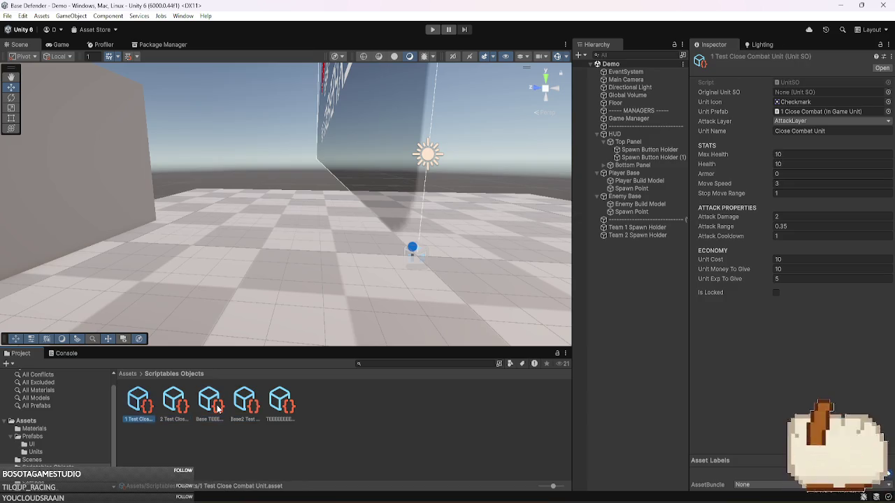
pyautogui.press('F2')
pyautogui.write('Base')
pyautogui.press('Return')
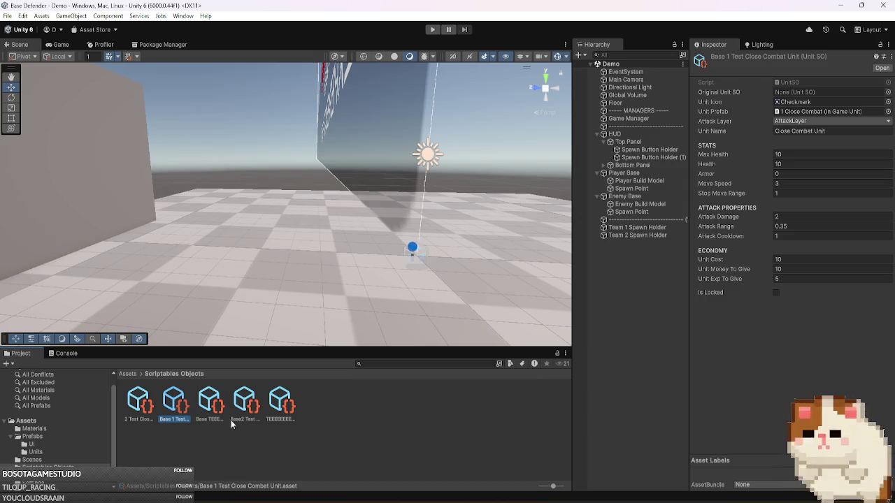
pyautogui.click(240, 418)
pyautogui.click(169, 417)
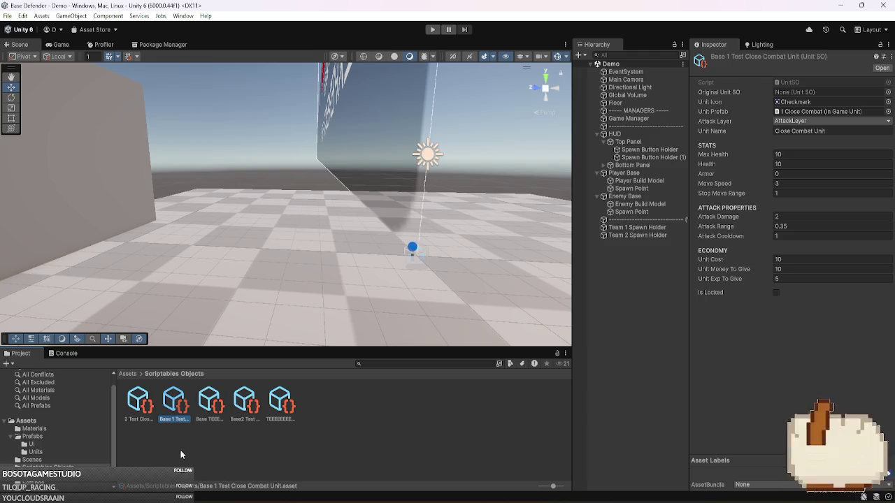
pyautogui.click(207, 416)
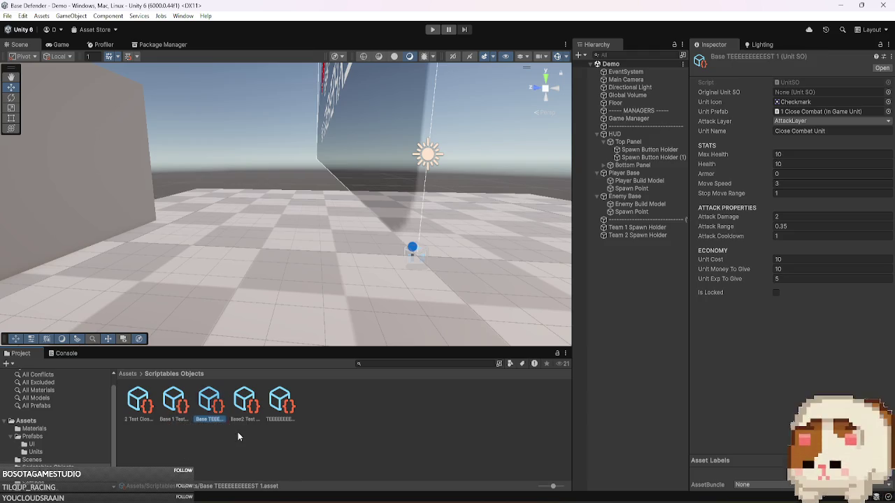
pyautogui.hotkey('ctrl', 'z')
pyautogui.hotkey('ctrl', 'z')
pyautogui.hotkey('ctrl', 'z')
pyautogui.hotkey('ctrl', 'z')
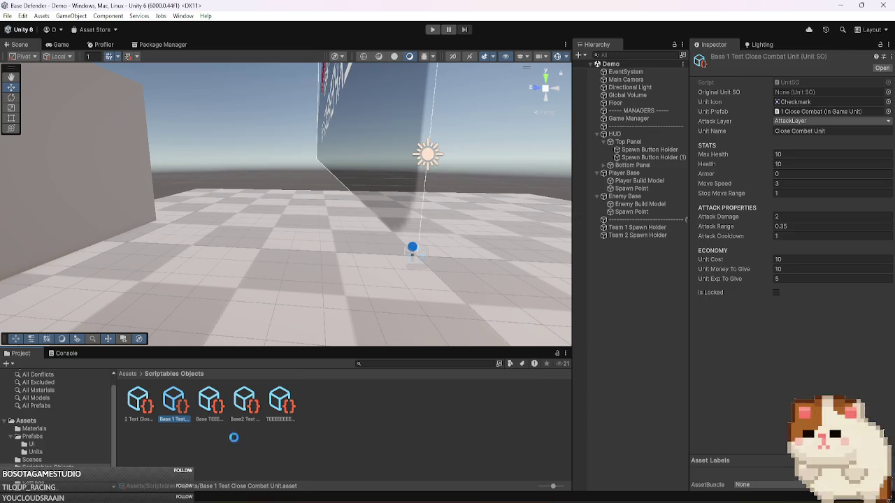
pyautogui.hotkey('ctrl', 'z')
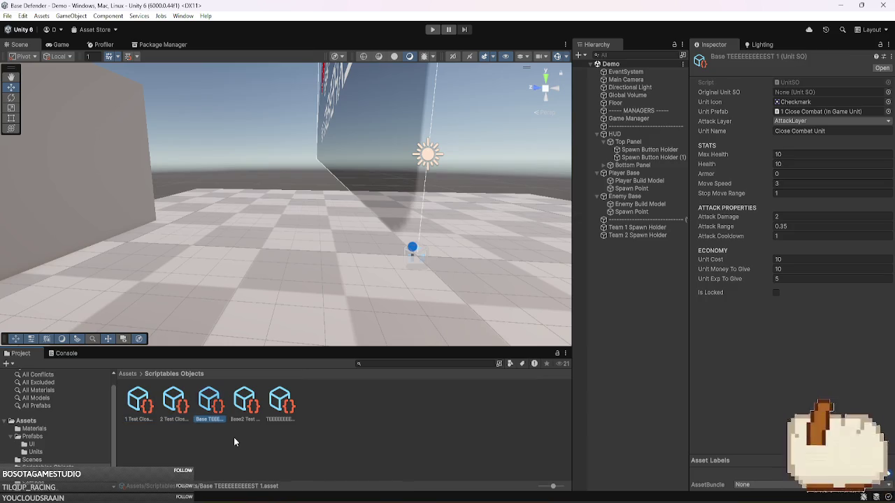
# - Duplicate 1 Test Close Combat Unit and rename the copy Base Test Close Combat Unit 1
pyautogui.click(241, 413)
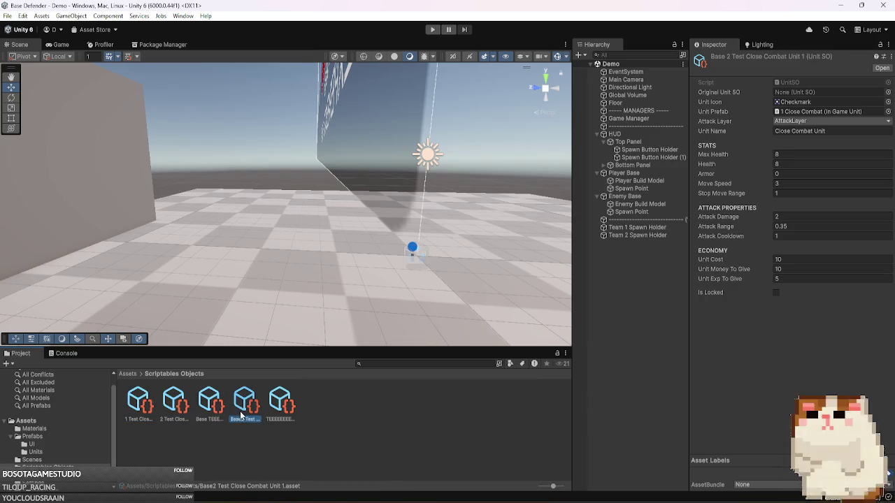
pyautogui.click(174, 418)
pyautogui.click(157, 413)
pyautogui.hotkey('ctrl', 'd')
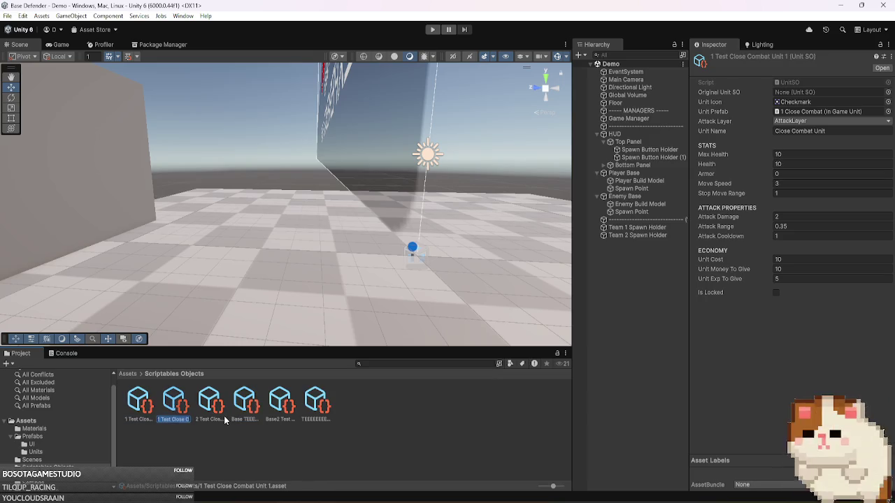
pyautogui.press('F2')
pyautogui.write('Base')
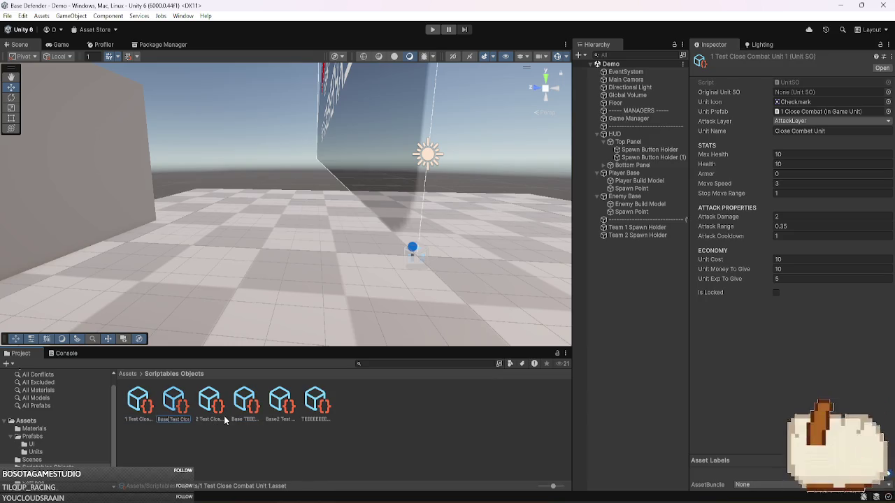
pyautogui.press('Return')
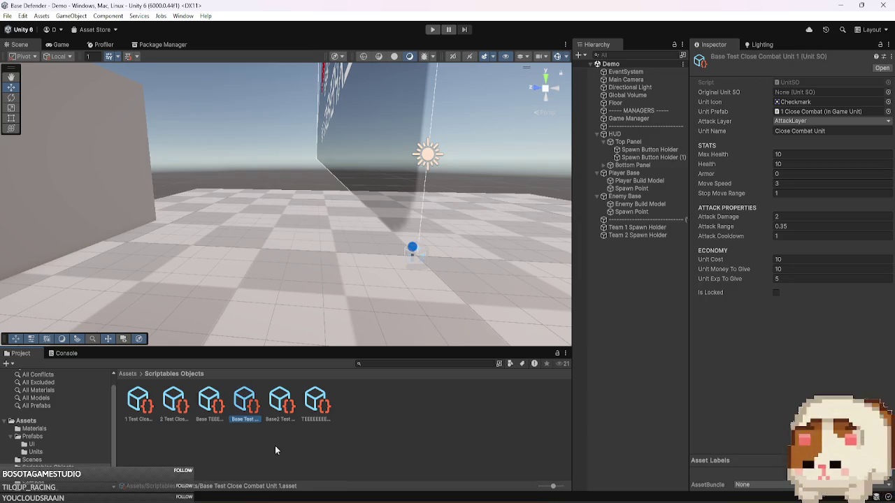
# - Drag Base Test Close Combat Unit 1 into TEEEEEEEEEEEST's Original Unit SO, and Base2 into 2 Test's
pyautogui.click(314, 410)
pyautogui.moveTo(241, 407); pyautogui.dragTo(828, 95)
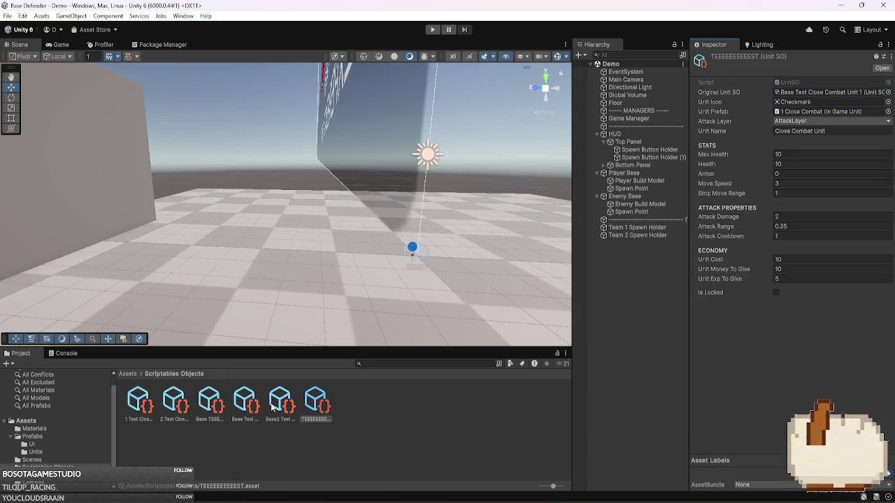
pyautogui.click(274, 409)
pyautogui.click(183, 404)
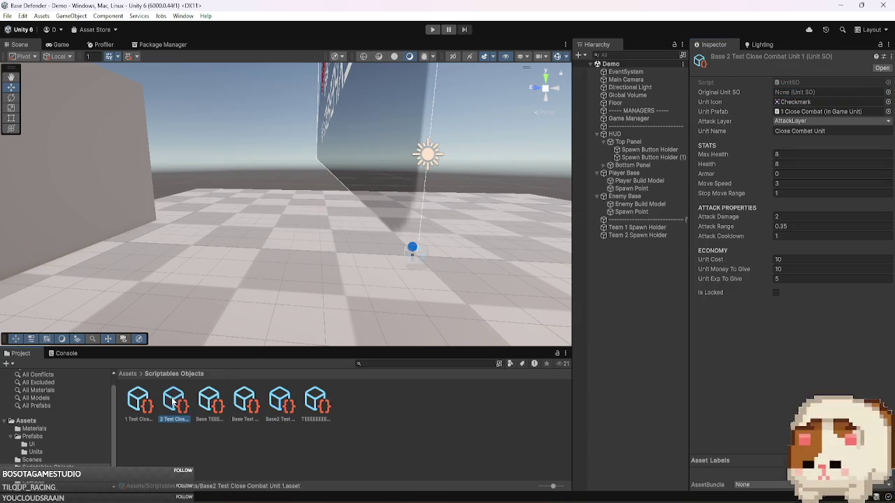
pyautogui.moveTo(283, 406)
pyautogui.mouseDown()
pyautogui.moveTo(823, 133)
pyautogui.moveTo(858, 96)
pyautogui.mouseUp()
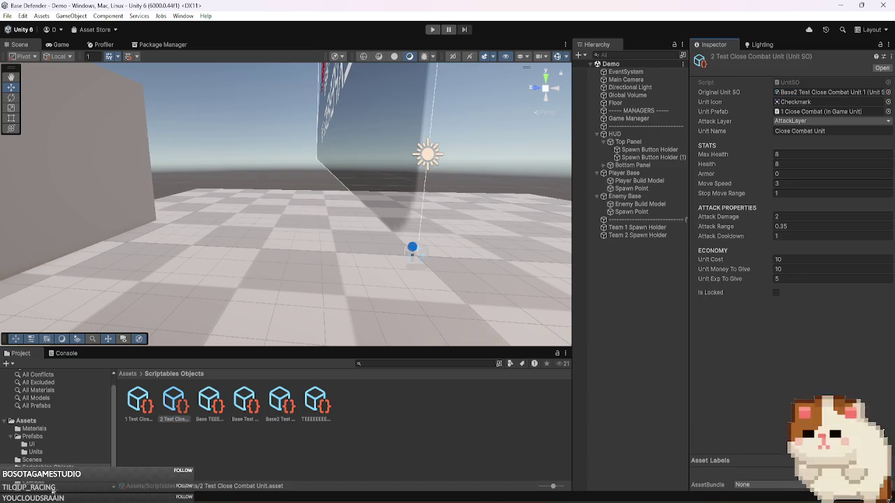
# - Review the 1 Test, 2 Test and Base copy assets, ending with only the Base Test copy selected
pyautogui.click(137, 404)
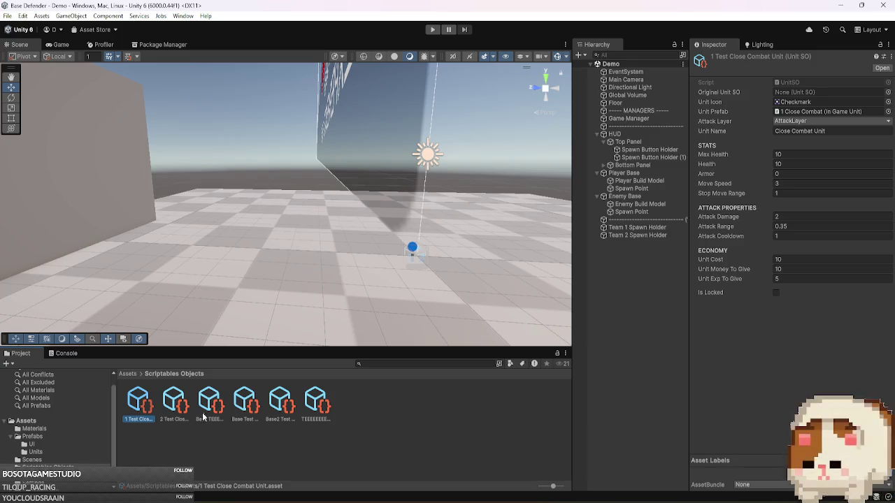
pyautogui.click(243, 407)
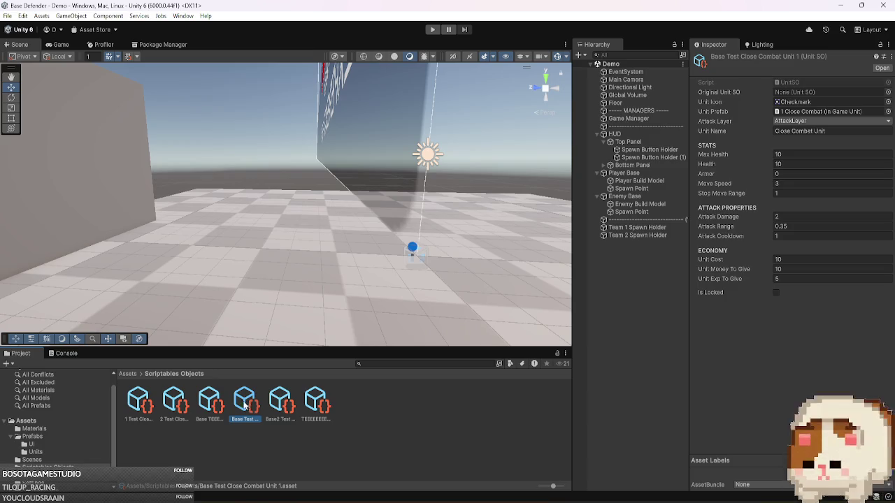
pyautogui.click(172, 411)
pyautogui.click(251, 411)
pyautogui.click(136, 409)
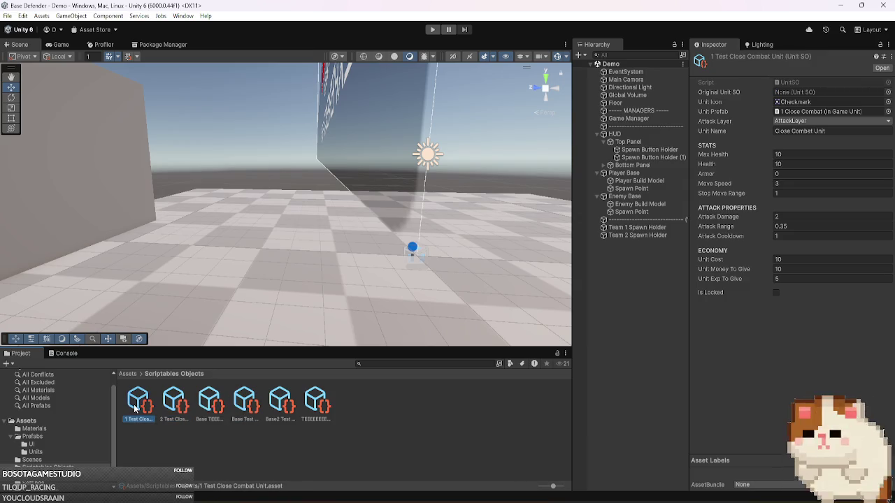
pyautogui.click(175, 410)
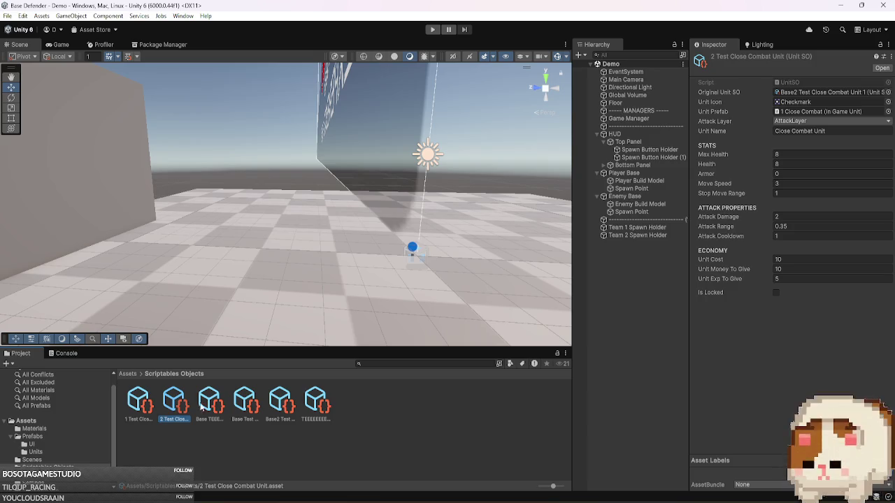
pyautogui.keyDown('ctrl'); pyautogui.click(248, 404); pyautogui.keyUp('ctrl')
pyautogui.keyDown('ctrl'); pyautogui.click(208, 408); pyautogui.keyUp('ctrl')
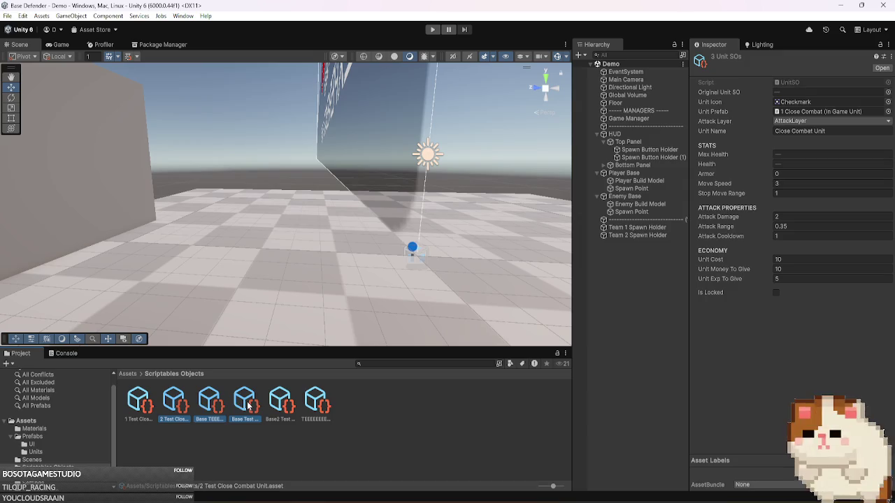
pyautogui.click(208, 408)
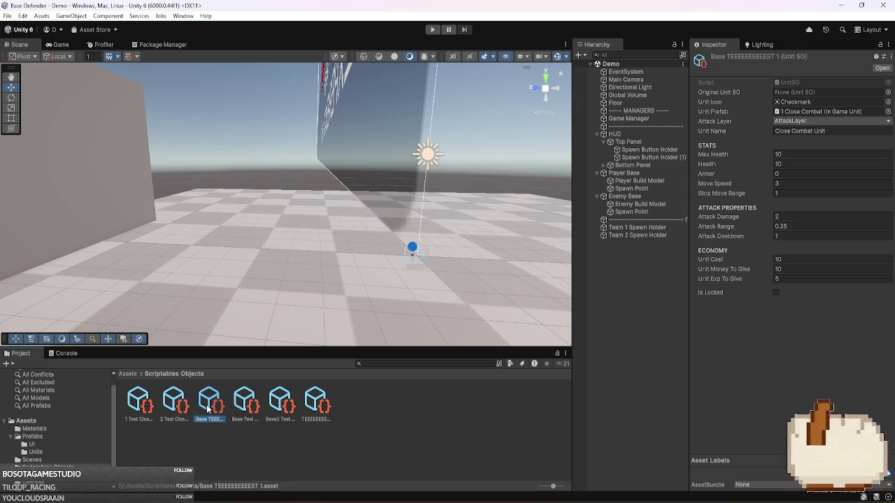
pyautogui.keyDown('ctrl'); pyautogui.click(248, 405); pyautogui.keyUp('ctrl')
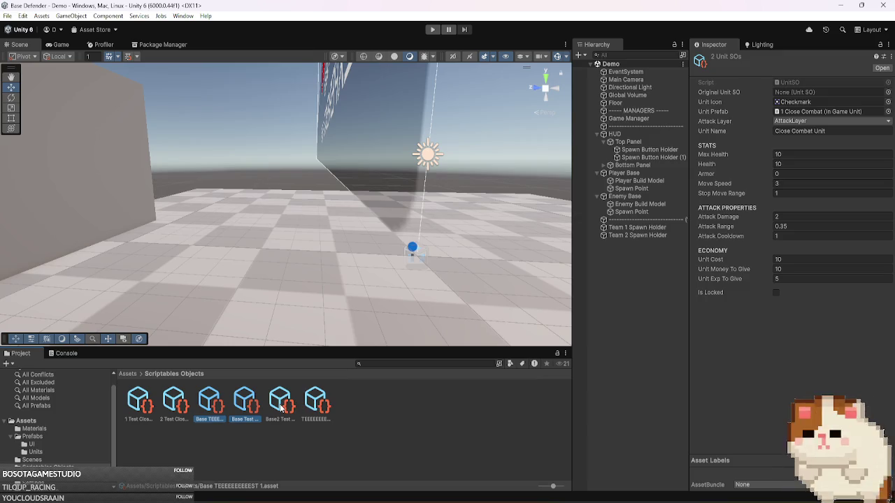
pyautogui.click(238, 421)
# - Delete the three extra Base copies of the close-combat unit assets
pyautogui.press('Right')
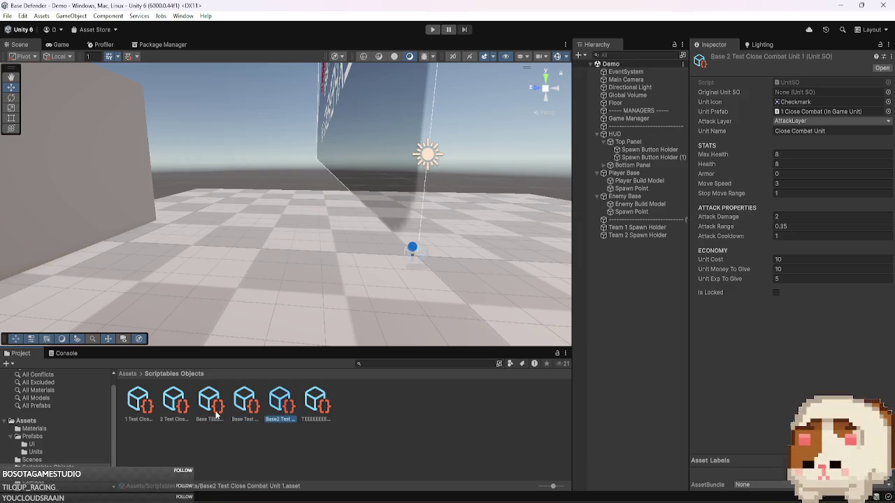
pyautogui.keyDown('ctrl'); pyautogui.click(215, 414); pyautogui.keyUp('ctrl')
pyautogui.keyDown('ctrl'); pyautogui.click(245, 411); pyautogui.keyUp('ctrl')
pyautogui.press('Delete')
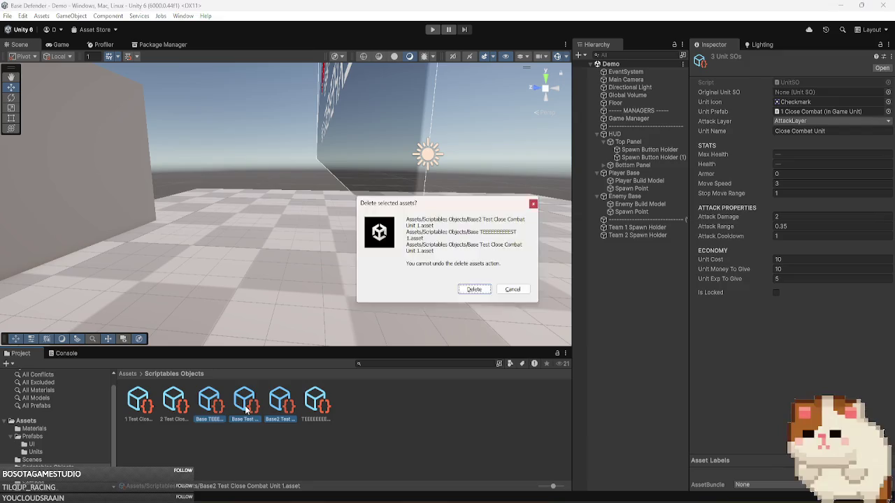
pyautogui.press('Return')
pyautogui.click(139, 405)
# - Rename the second close-combat unit asset to 'Base 1 Test Close Combat Unit 1'
pyautogui.click(176, 411)
pyautogui.press('F2')
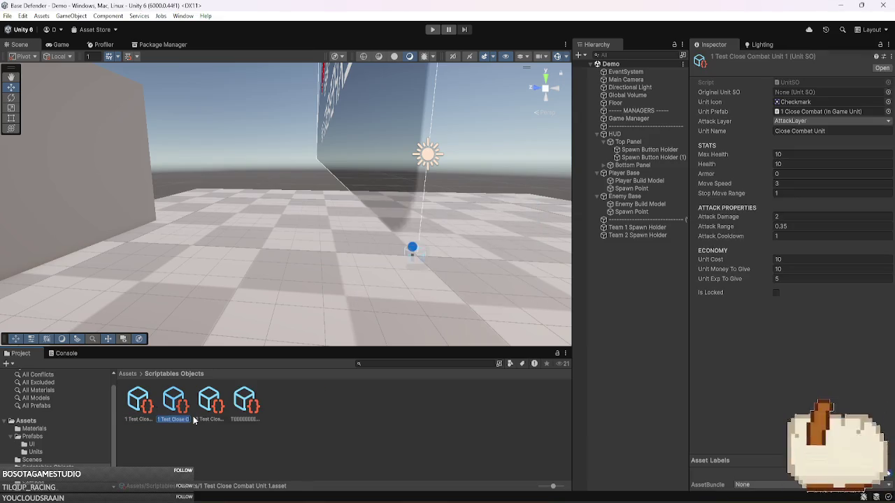
pyautogui.press('Home')
pyautogui.write('Base')
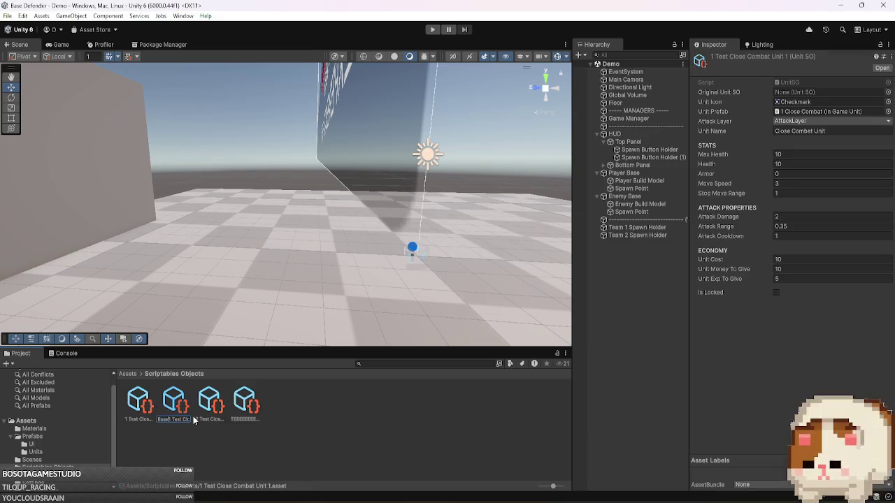
pyautogui.press('Return')
# - Assign the Base asset as 1 Test Close Combat Unit's Original Unit SO, then duplicate the next unit asset
pyautogui.click(138, 406)
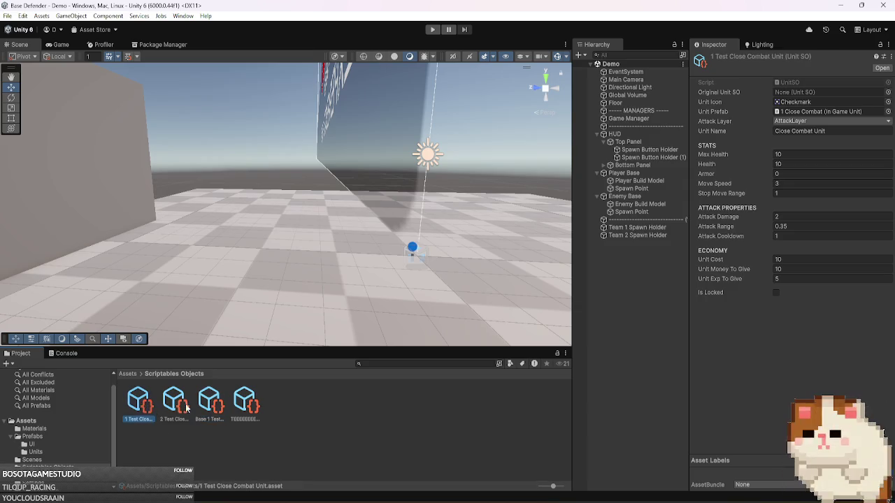
pyautogui.moveTo(210, 404); pyautogui.dragTo(804, 98)
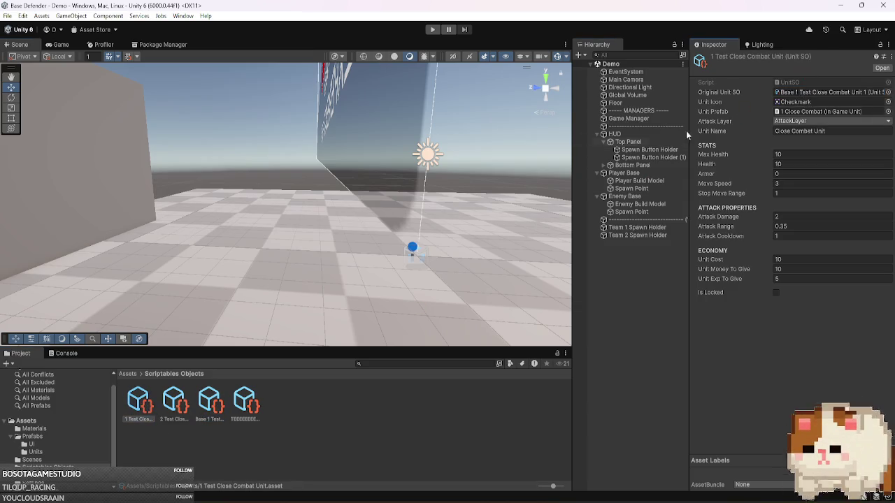
pyautogui.click(170, 414)
pyautogui.hotkey('ctrl', 'd')
# - Change line 120 to compare unitData.originalUnitSO with unit.originalUnitSO and save BaseHandler
pyautogui.hotkey('alt', 'Tab')
pyautogui.write('o')
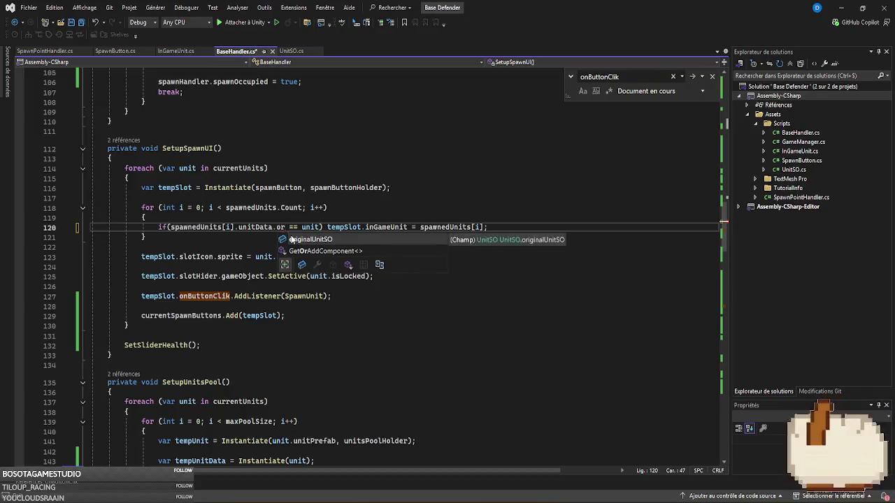
pyautogui.press('Tab')
pyautogui.click(370, 227)
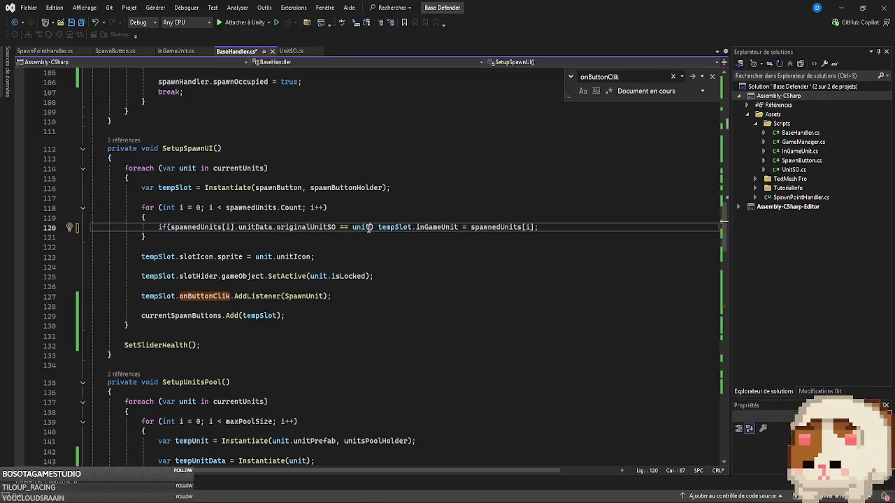
pyautogui.write('.or')
pyautogui.press('Tab')
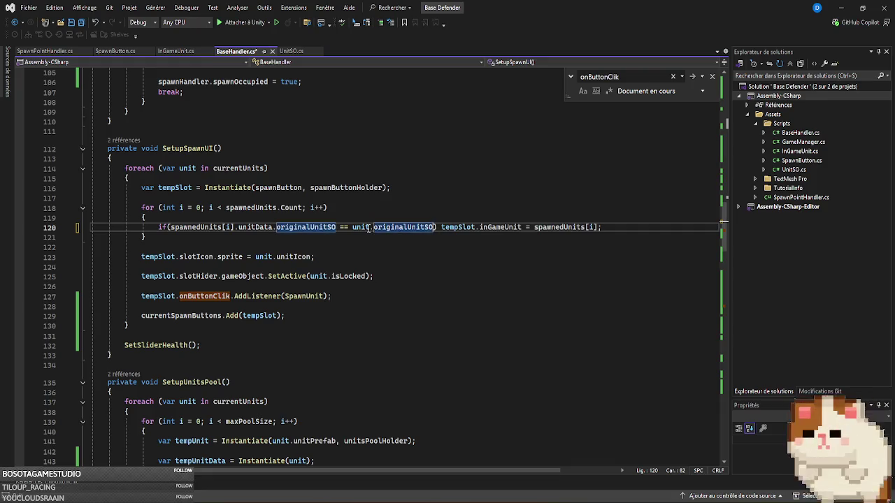
pyautogui.hotkey('ctrl', 's')
pyautogui.hotkey('alt', 'Tab')
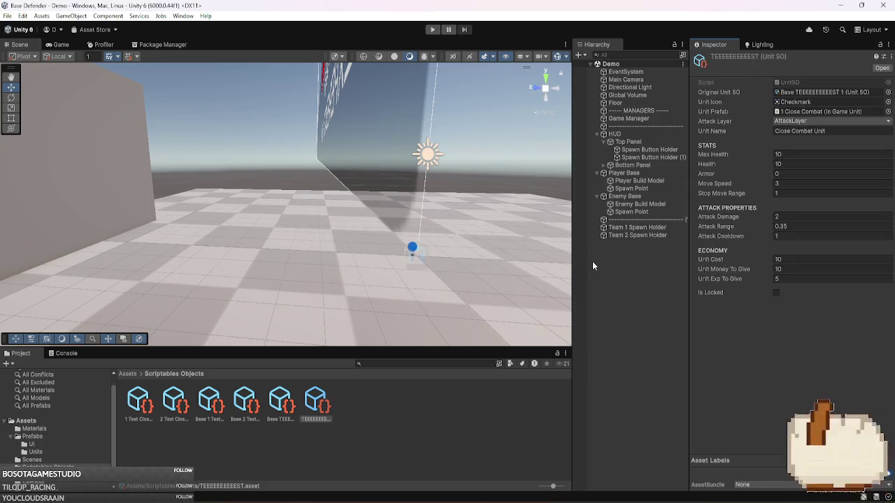
# - Start the play-test and spawn several Team 1 close-combat units
pyautogui.click(433, 30)
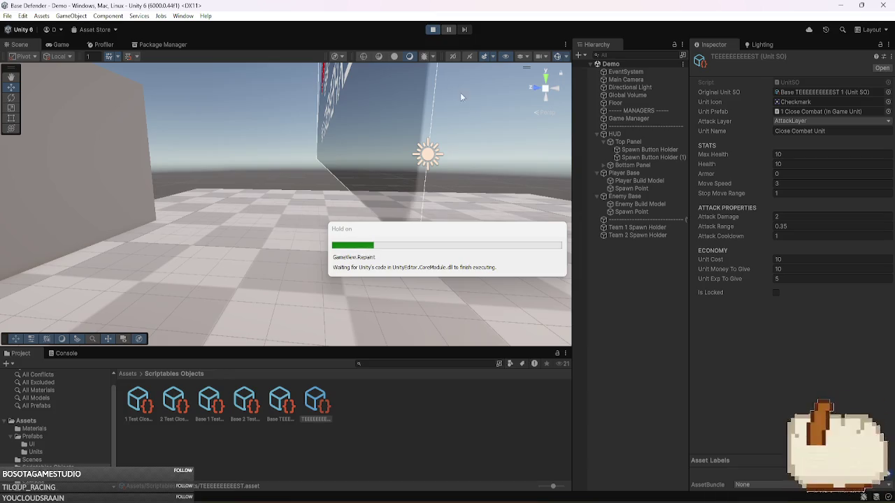
pyautogui.click(56, 72)
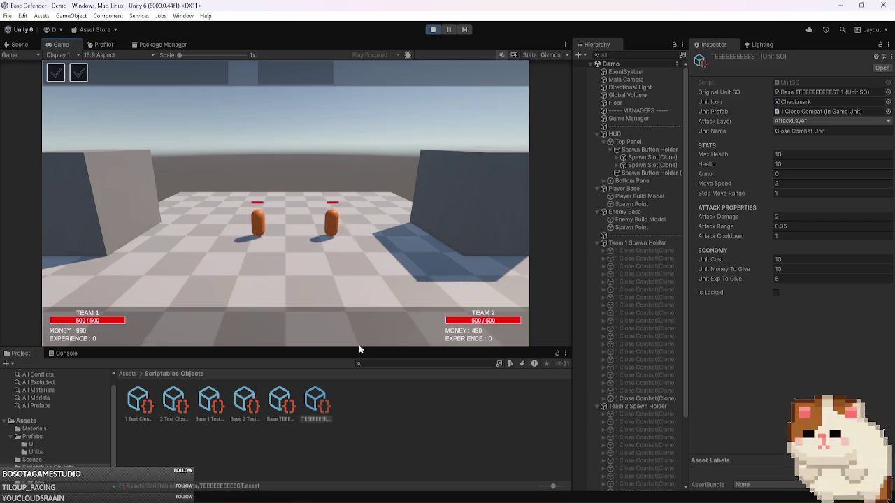
pyautogui.moveTo(360, 349); pyautogui.dragTo(360, 389)
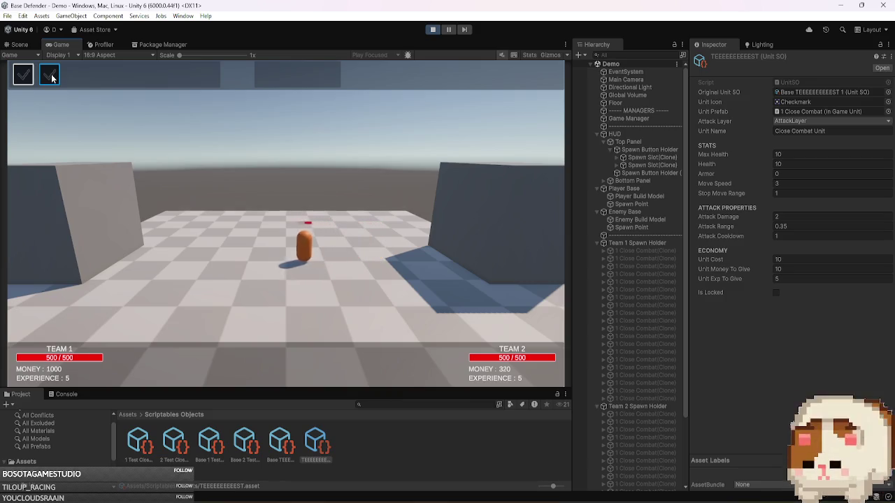
pyautogui.click(26, 77)
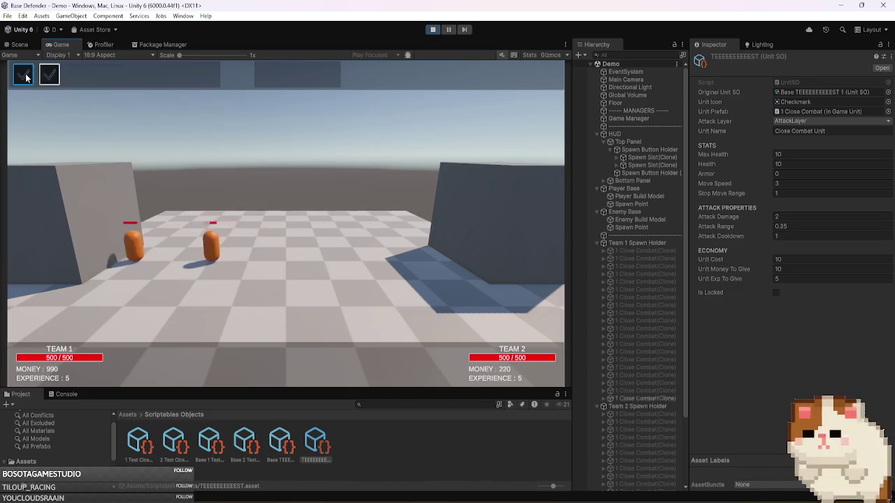
pyautogui.click(25, 77)
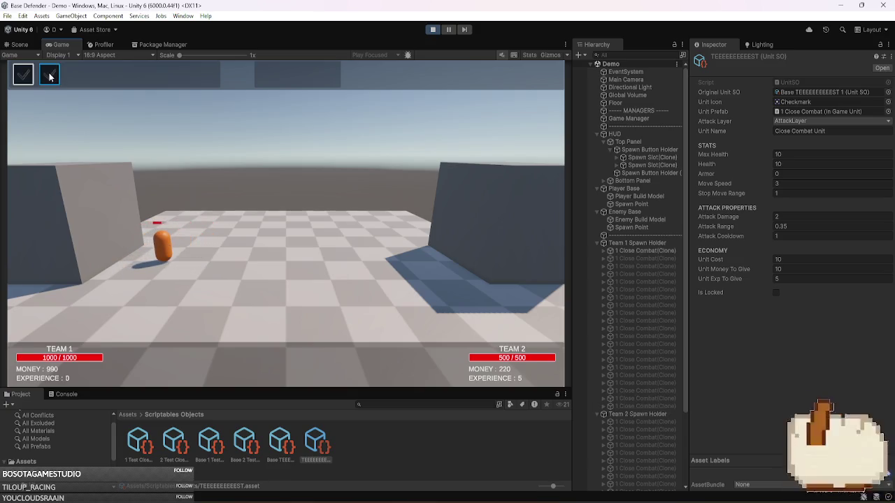
pyautogui.click(22, 76)
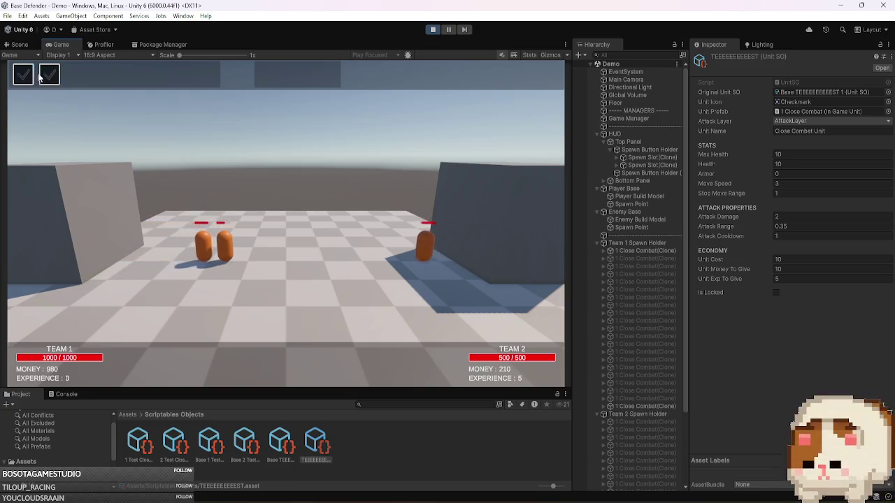
# - Pause the game and inspect the Player Base and Enemy Base objects
pyautogui.click(448, 30)
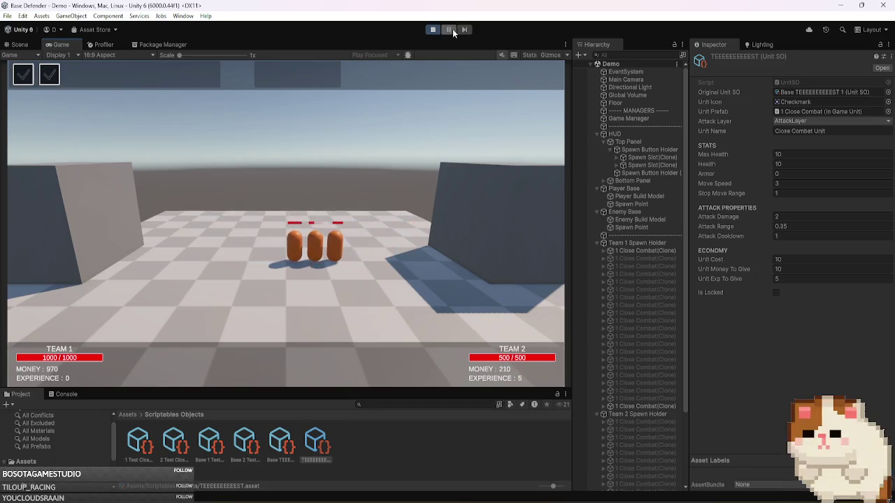
pyautogui.hotkey('ctrl', '1')
pyautogui.click(654, 245)
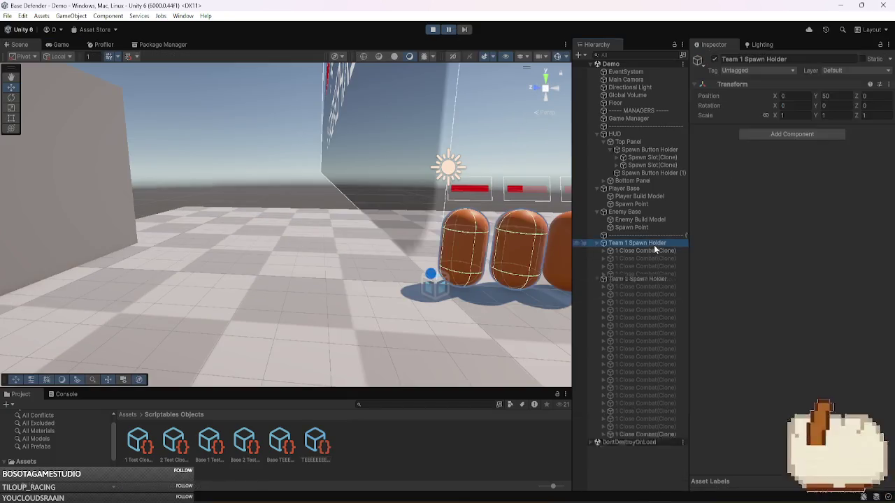
pyautogui.press('Left')
pyautogui.press('Down')
pyautogui.press('Left')
pyautogui.click(651, 189)
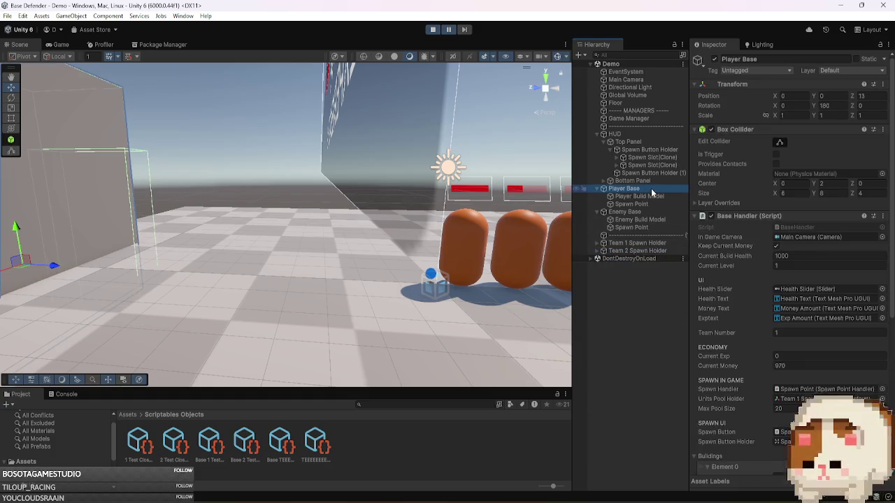
pyautogui.click(650, 213)
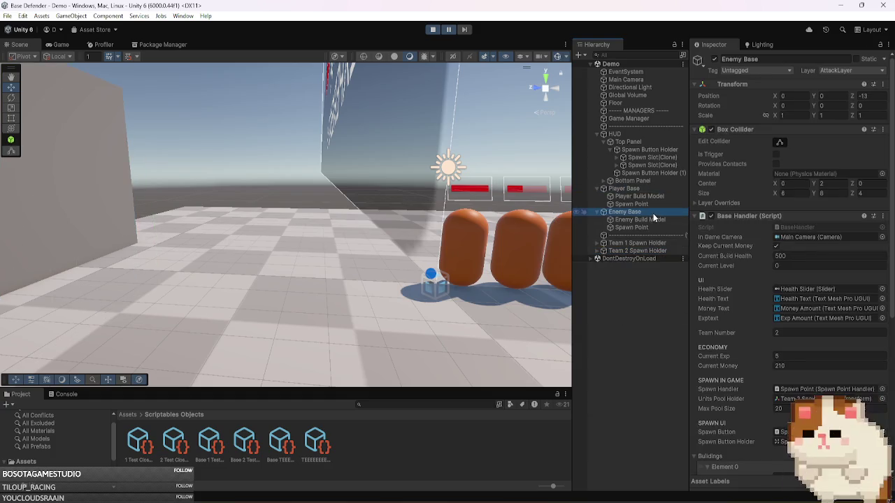
pyautogui.click(649, 188)
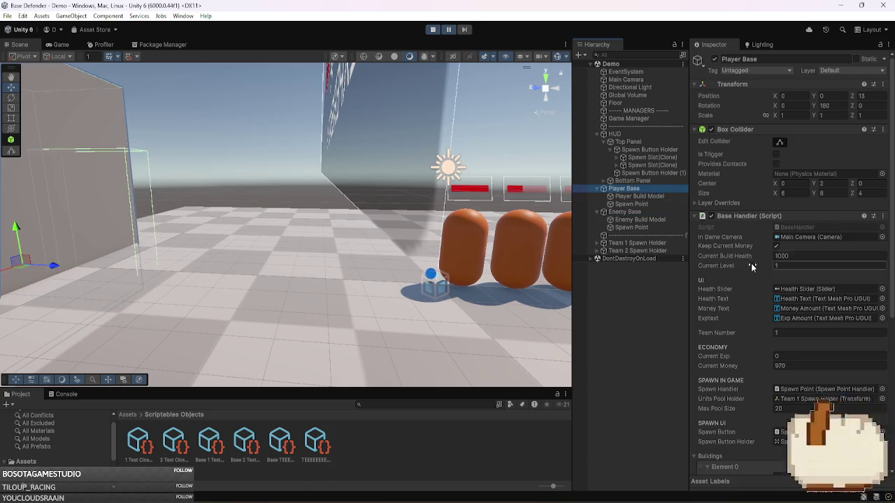
pyautogui.scroll(-5, 755, 279)
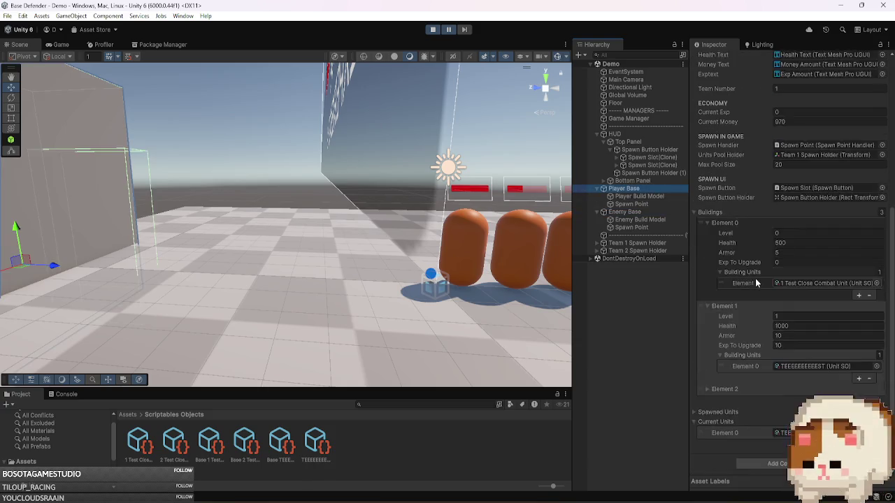
pyautogui.scroll(-2, 751, 335)
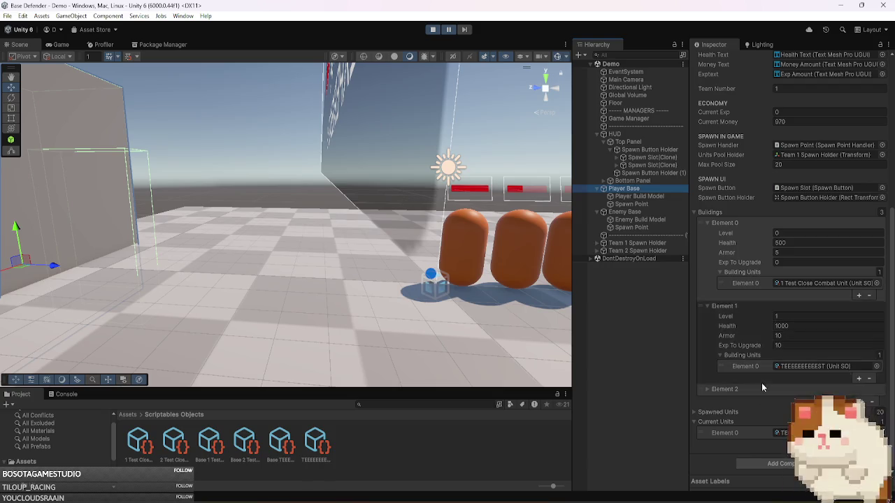
# - Expand Team 1 Spawn Holder's pooled clones and check which prefab the test unit asset uses
pyautogui.click(597, 244)
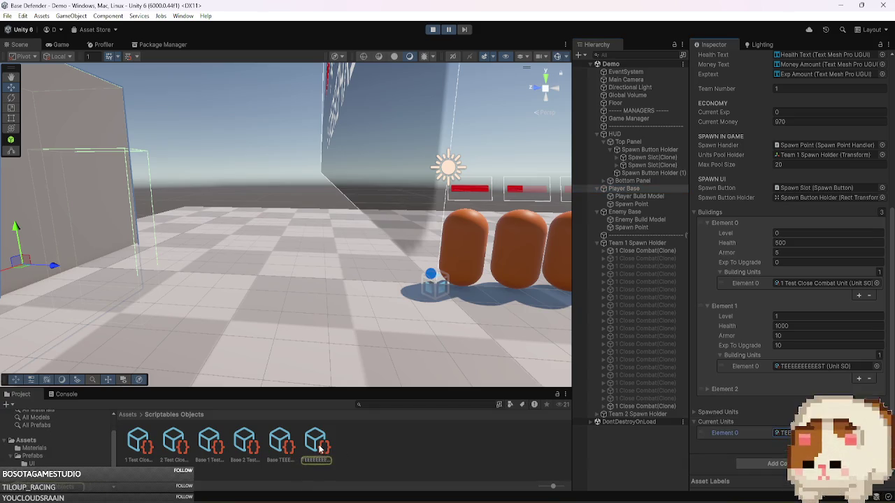
pyautogui.doubleClick(797, 433)
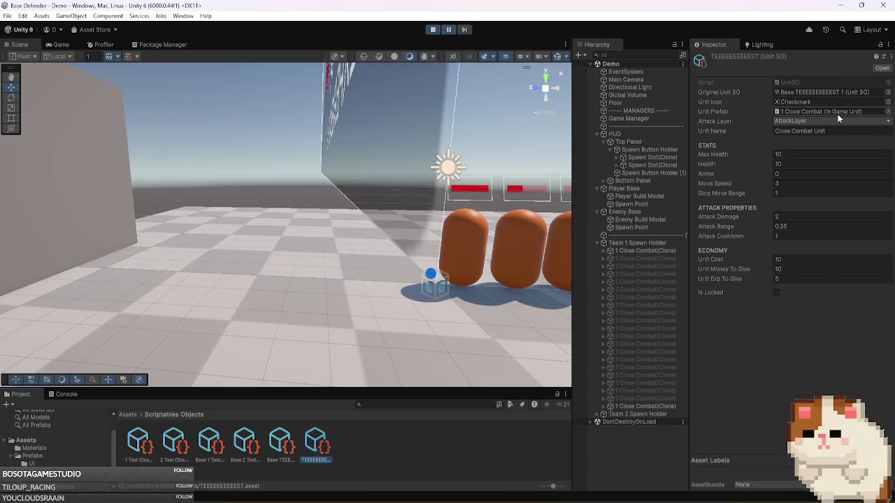
pyautogui.click(674, 251)
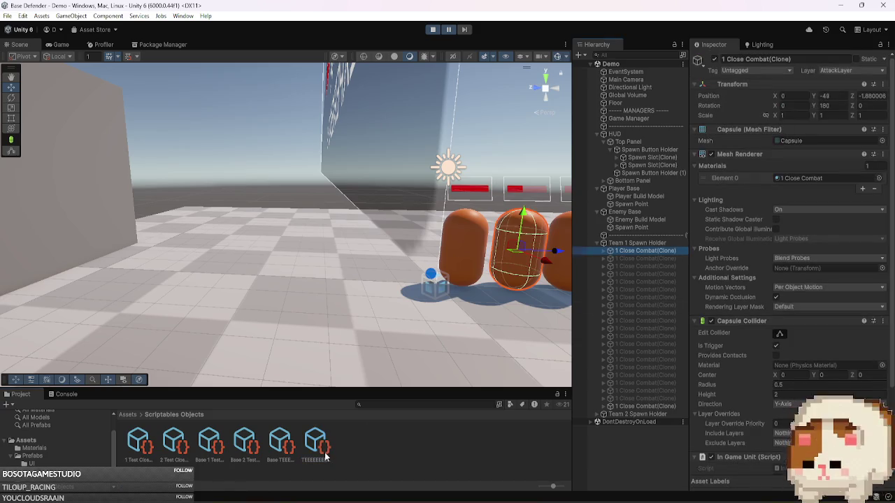
pyautogui.click(320, 451)
pyautogui.click(814, 111)
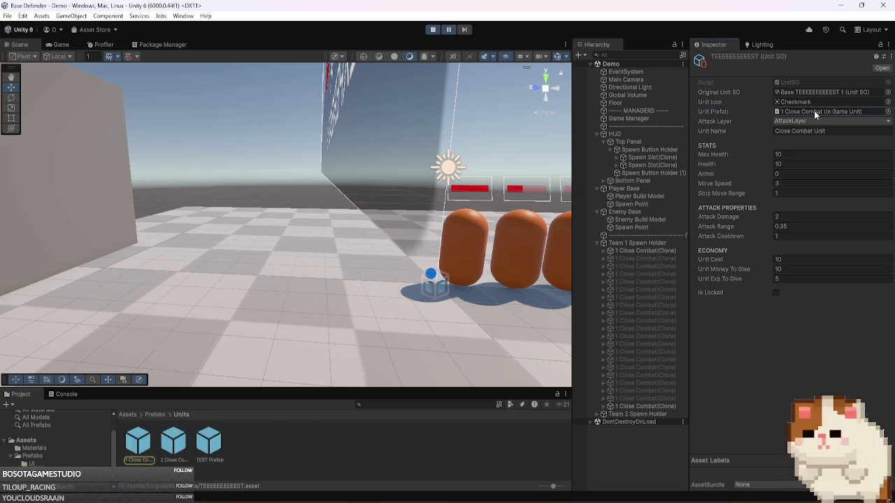
# - Stop the play-test, set TEEEEEEEEEEEST's Unit Prefab to TEST Prefab, and play again
pyautogui.click(432, 30)
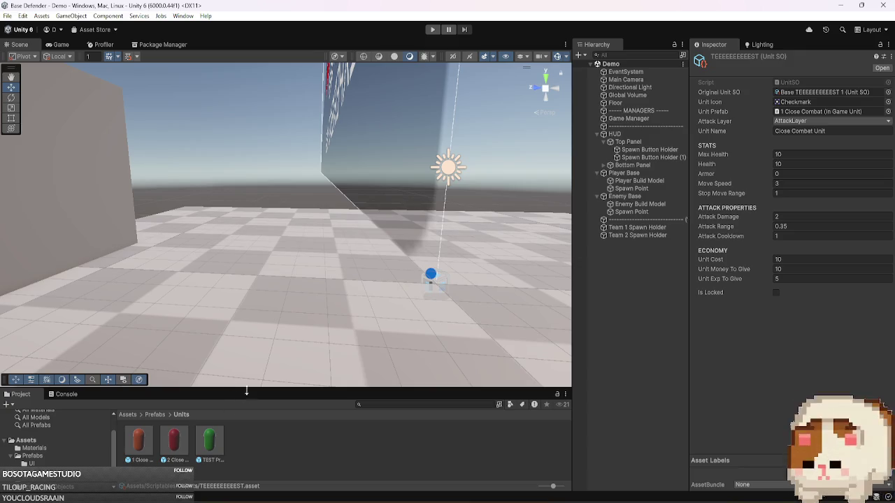
pyautogui.moveTo(247, 390)
pyautogui.mouseDown()
pyautogui.moveTo(245, 253)
pyautogui.moveTo(242, 300)
pyautogui.mouseUp()
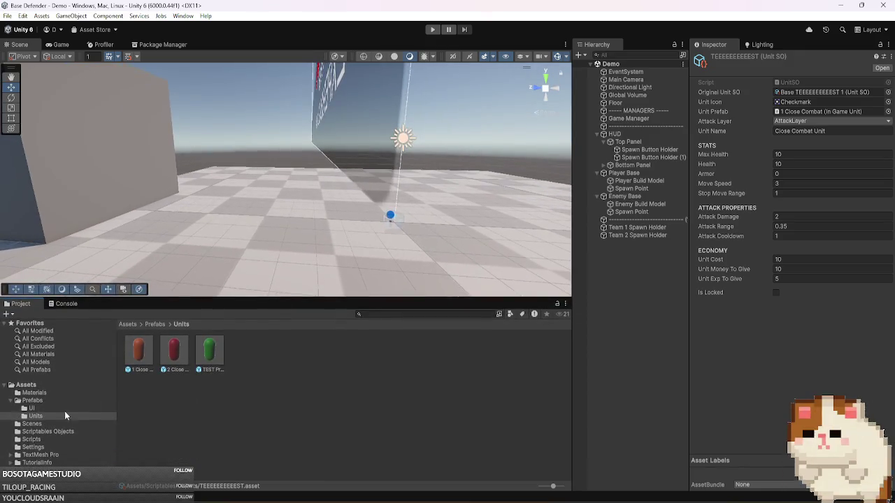
pyautogui.click(60, 432)
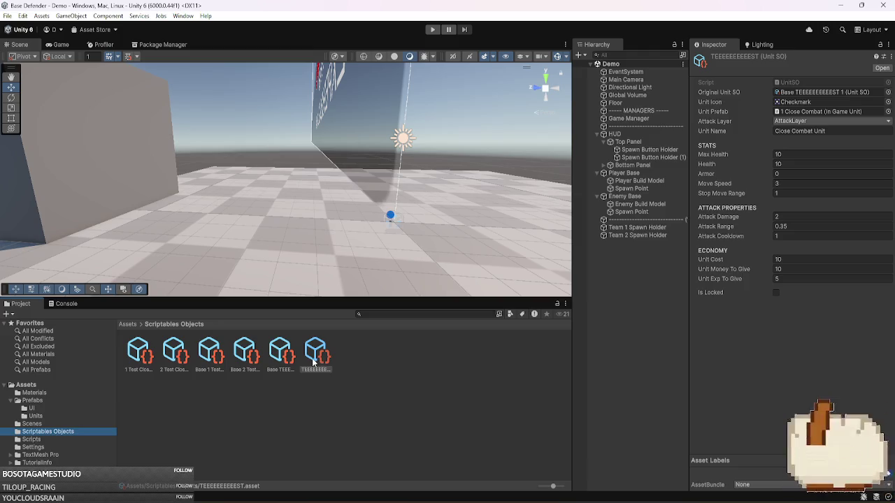
pyautogui.click(52, 416)
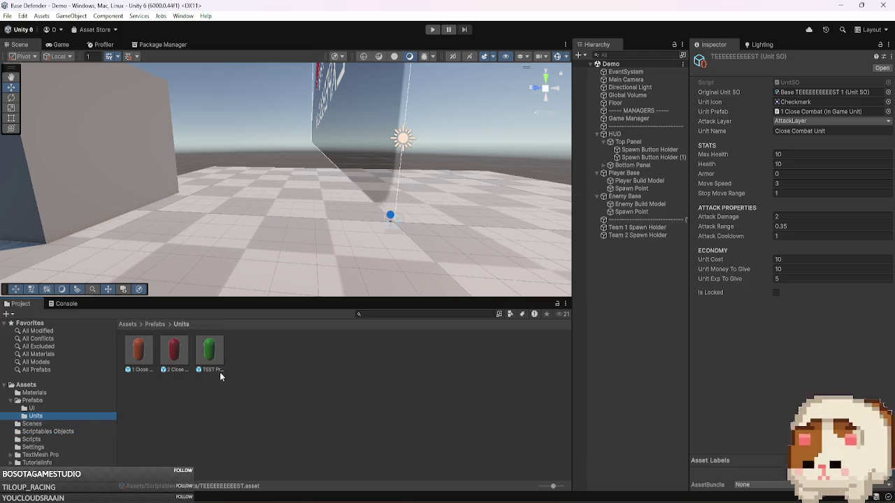
pyautogui.click(785, 113)
pyautogui.moveTo(786, 115); pyautogui.dragTo(787, 115)
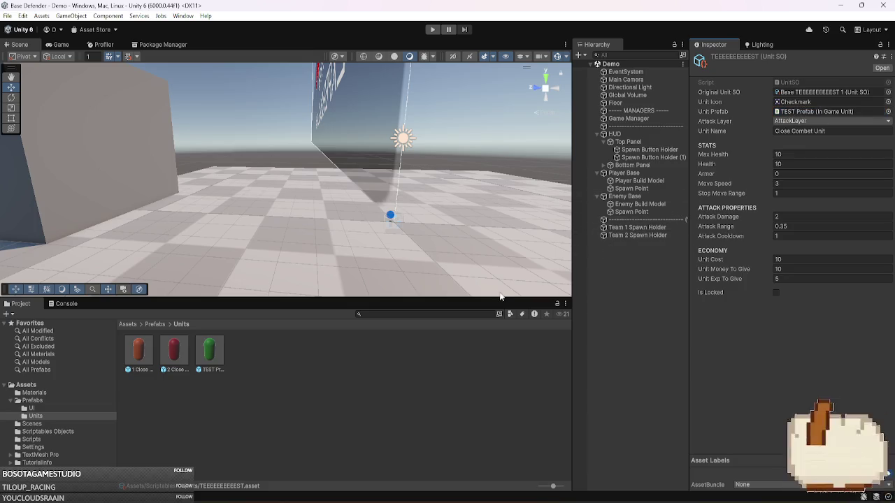
pyautogui.moveTo(503, 298); pyautogui.dragTo(497, 376)
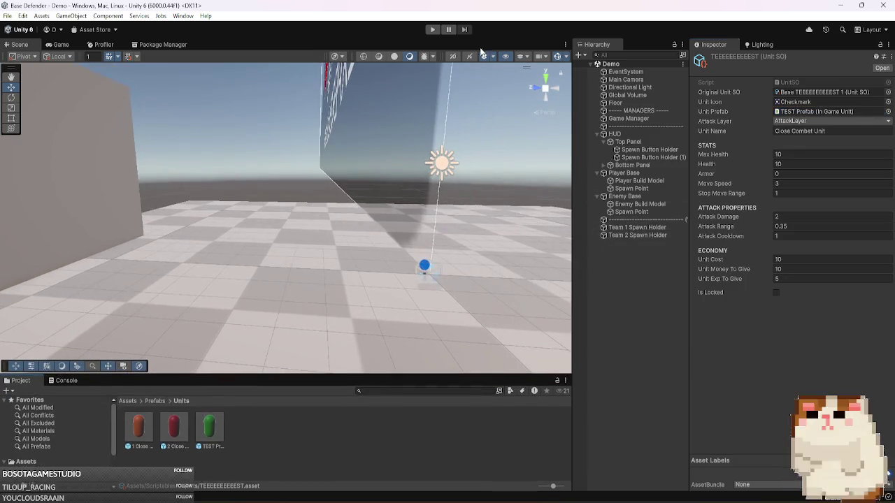
pyautogui.click(431, 30)
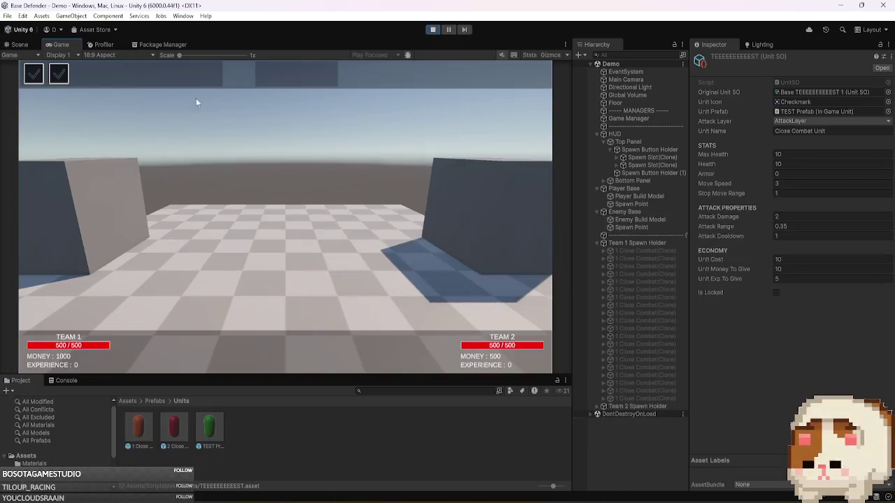
# - Spawn Team 1 units including a green TEST unit, then pause and select Player Base's Spawn Point
pyautogui.click(34, 74)
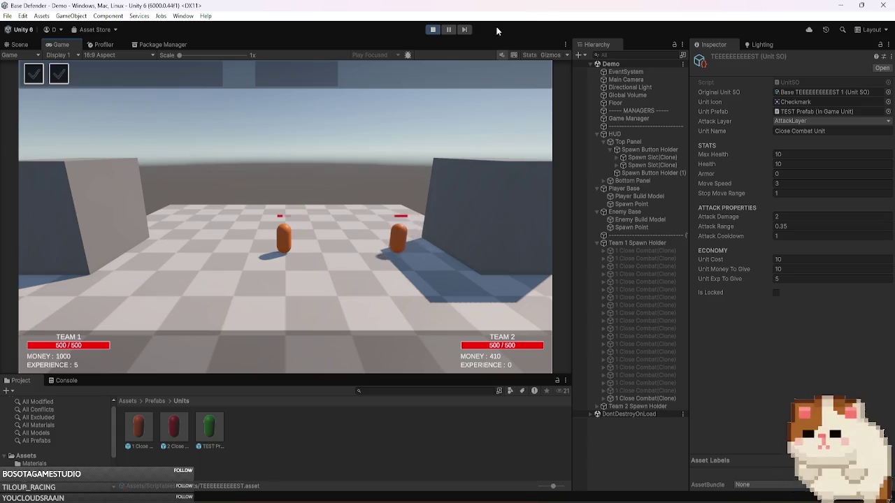
pyautogui.click(56, 75)
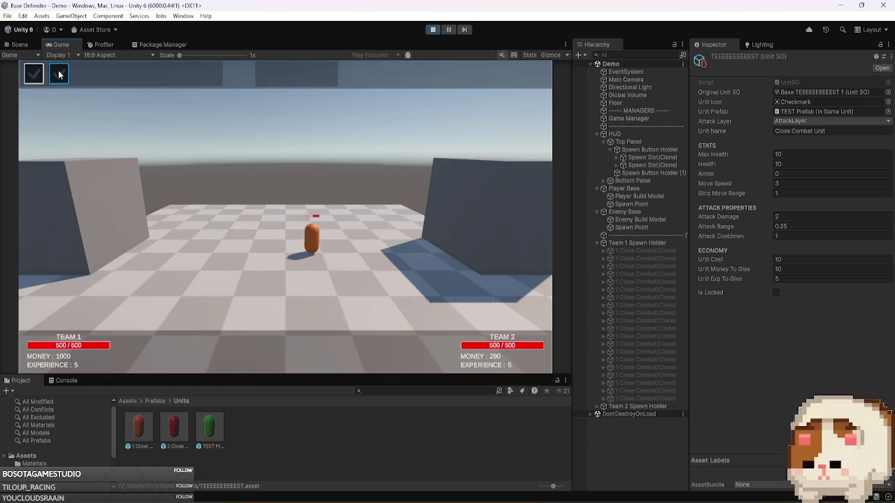
pyautogui.click(37, 76)
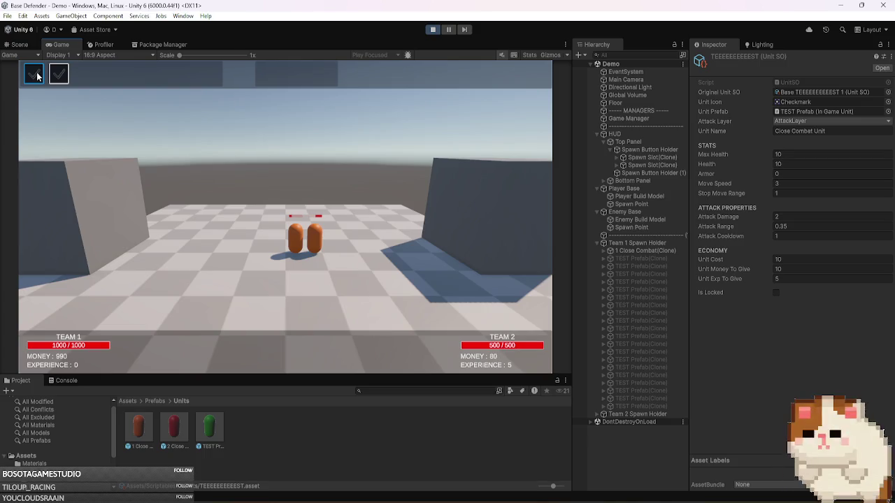
pyautogui.click(37, 75)
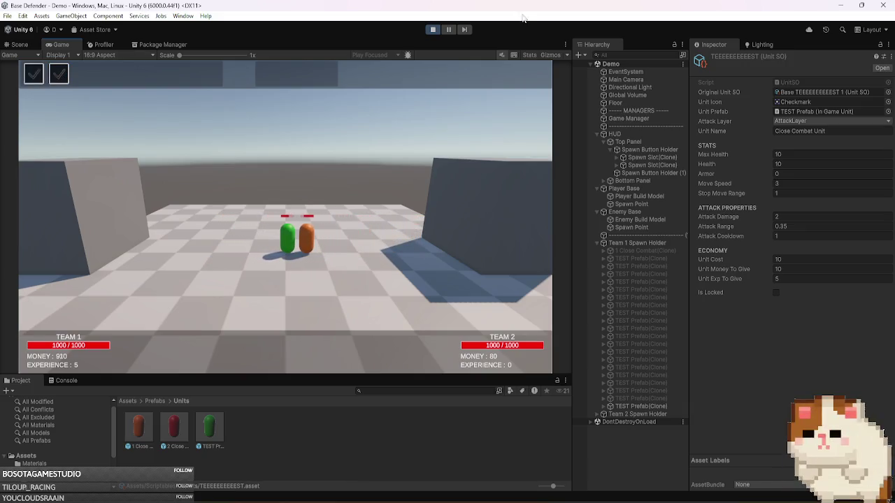
pyautogui.click(449, 30)
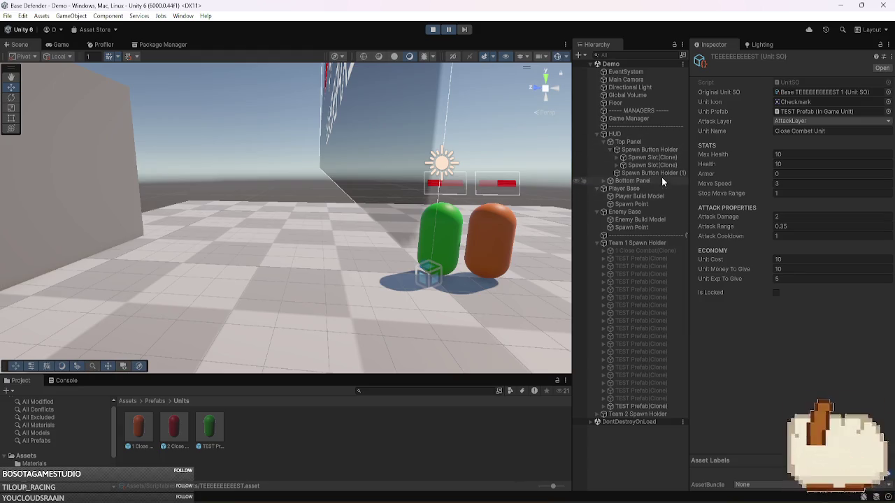
pyautogui.click(650, 204)
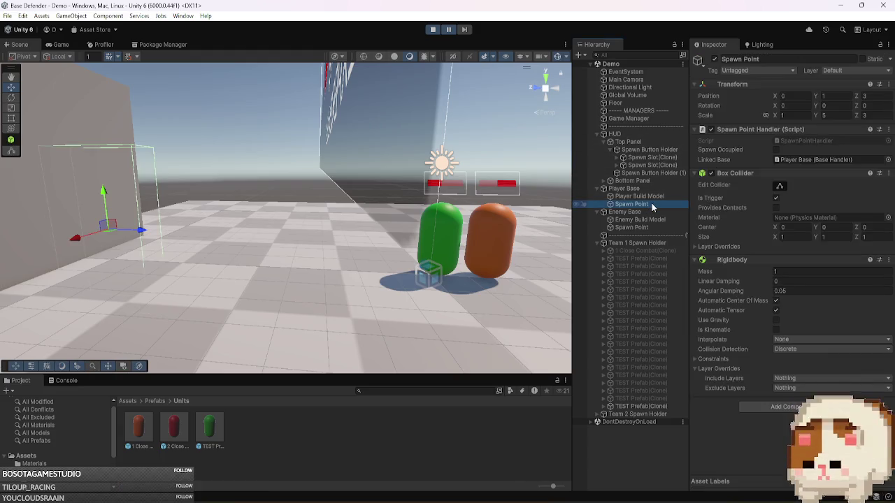
# - Jump from the SpawnUnit registration to the SpawnUnit method definition in BaseHandler
pyautogui.hotkey('alt', 'Tab')
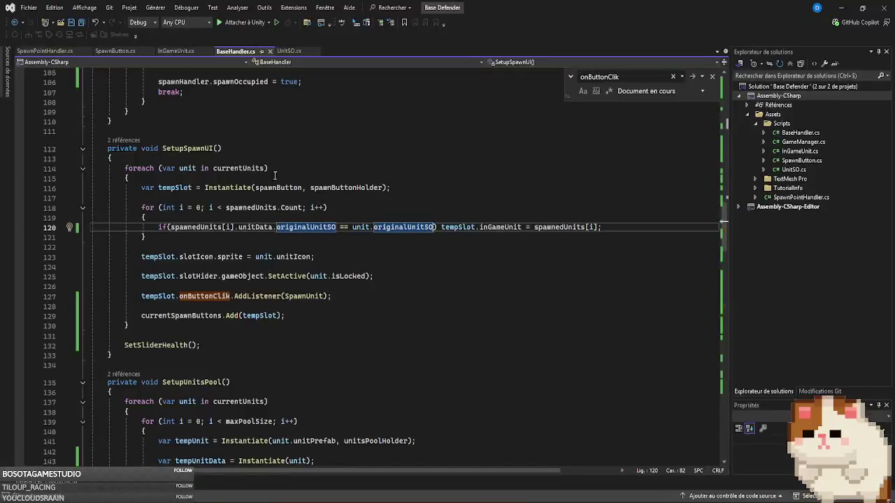
pyautogui.click(367, 296)
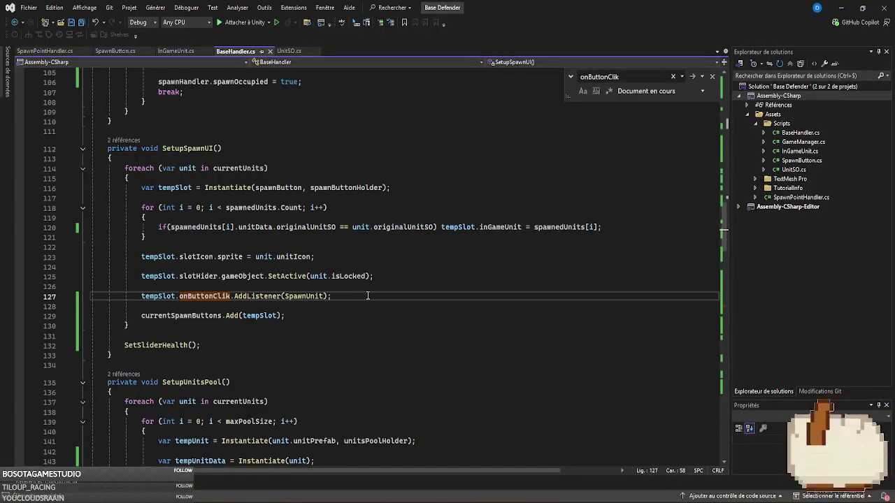
pyautogui.doubleClick(305, 297)
pyautogui.press('F12')
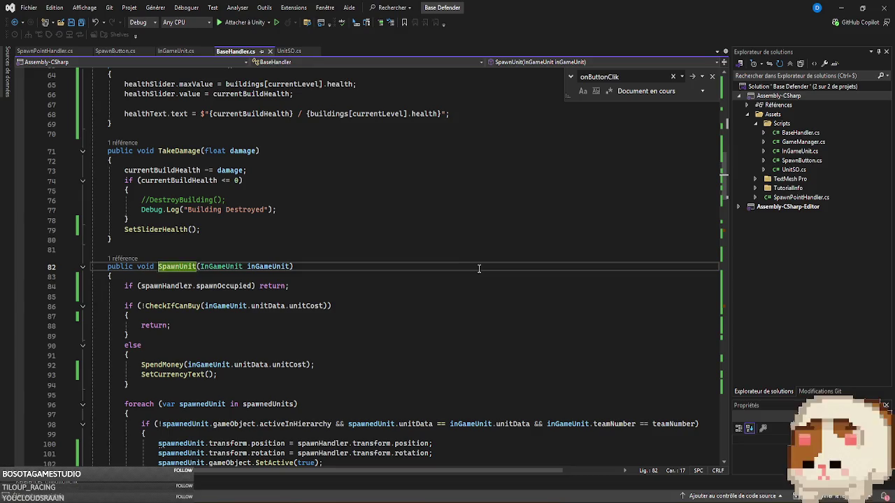
pyautogui.scroll(-5, 481, 268)
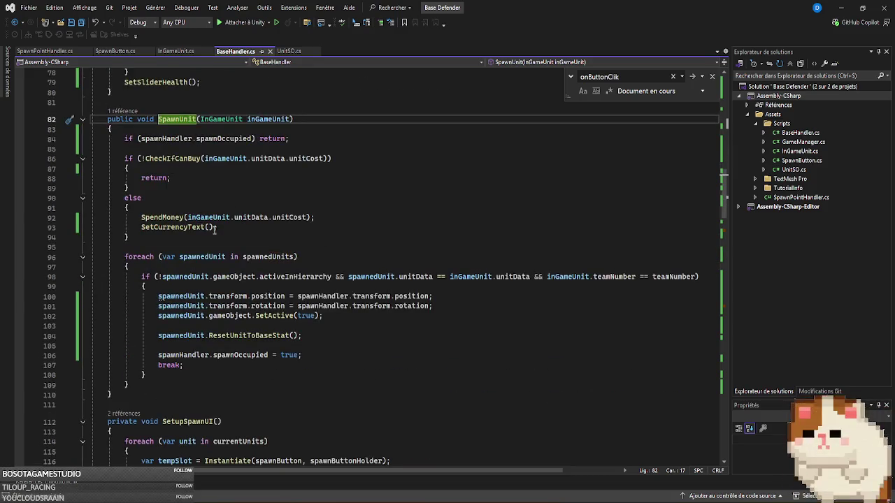
pyautogui.moveTo(216, 228); pyautogui.dragTo(23, 215)
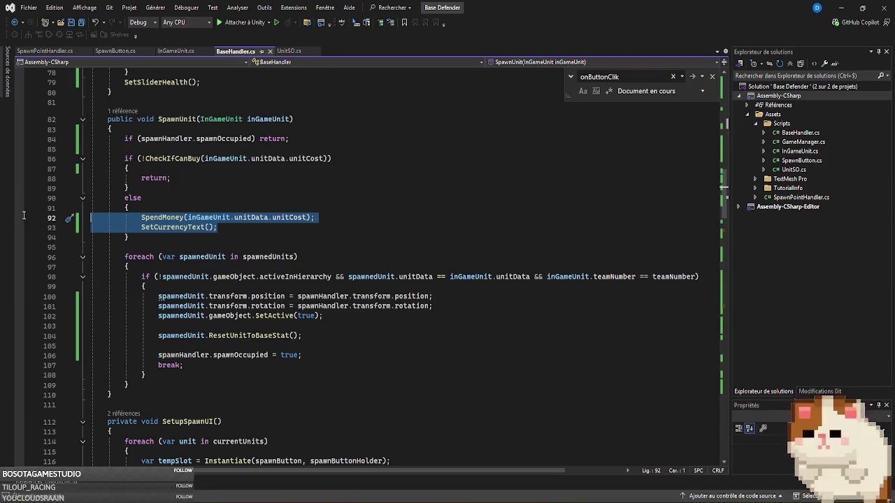
# - Append .originalUnitSO to both unitData references on line 98 and save BaseHandler.cs
pyautogui.click(435, 276)
pyautogui.write('.bas')
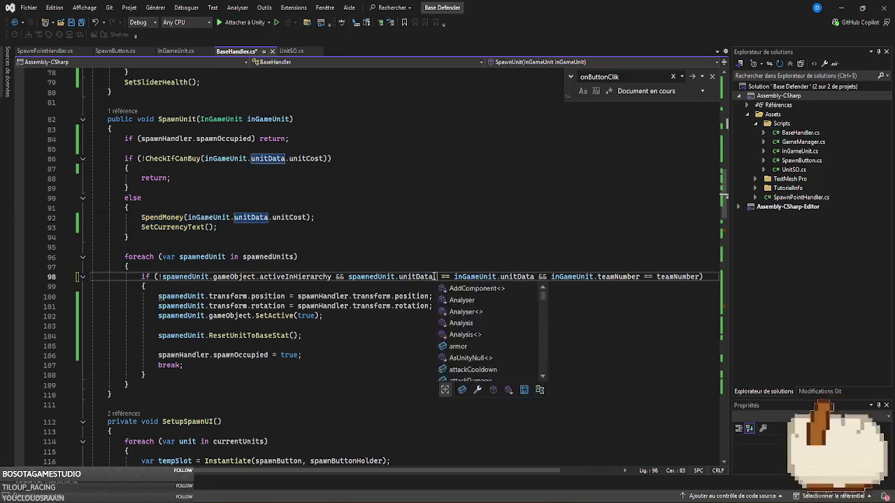
pyautogui.press('BackSpace')
pyautogui.press('BackSpace')
pyautogui.press('BackSpace')
pyautogui.write('b')
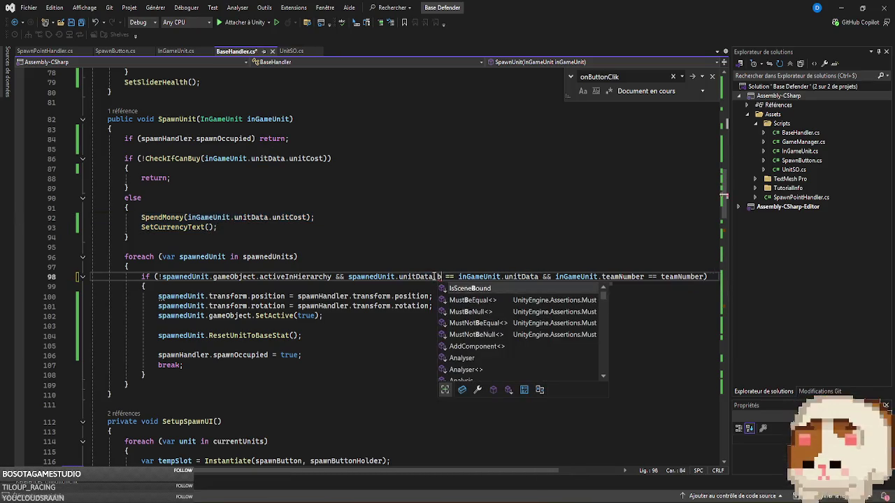
pyautogui.write('or')
pyautogui.press('Tab')
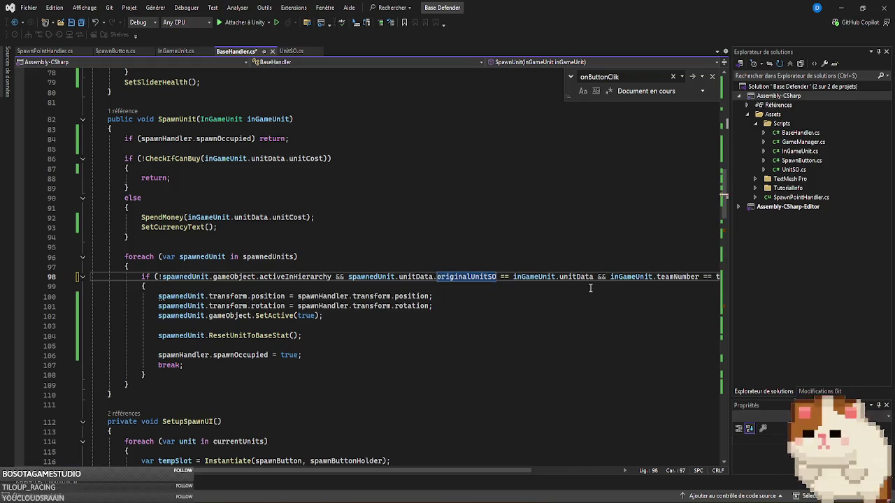
pyautogui.click(594, 276)
pyautogui.write('.or')
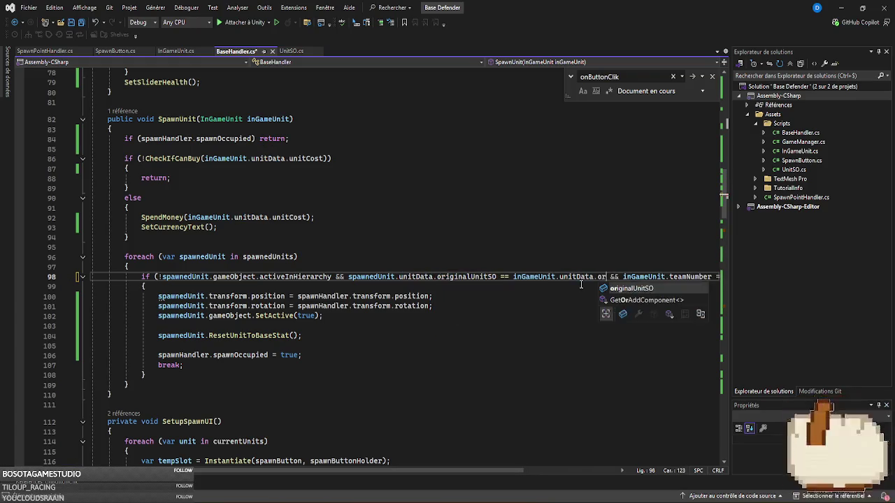
pyautogui.press('Tab')
pyautogui.hotkey('ctrl', 's')
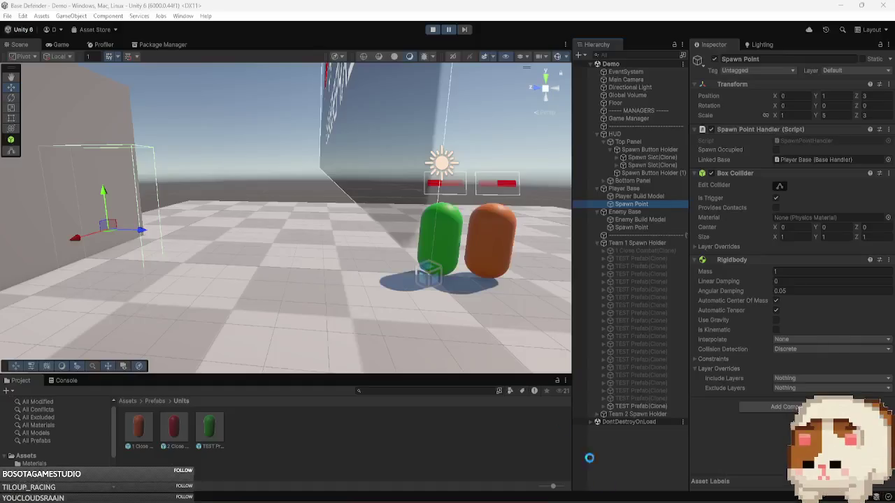
# - Return to Unity and start play mode with the updated code
pyautogui.hotkey('alt', 'Tab')
pyautogui.click(433, 31)
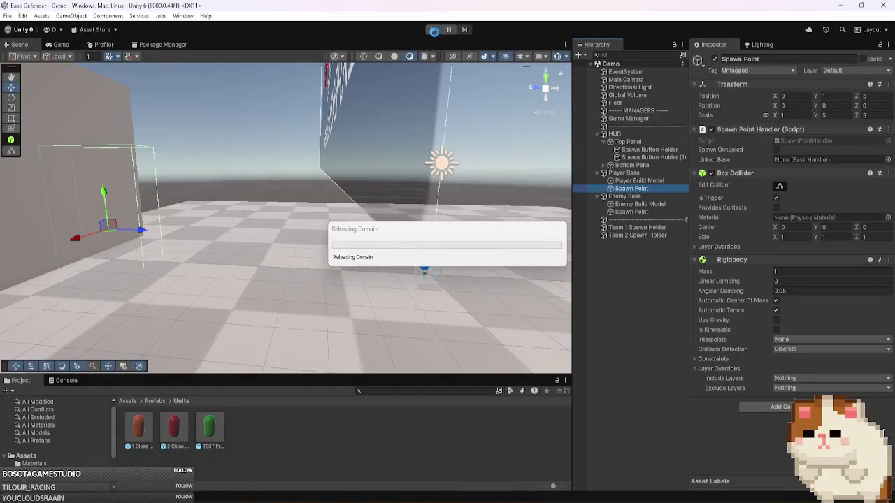
pyautogui.hotkey('alt', 'Tab')
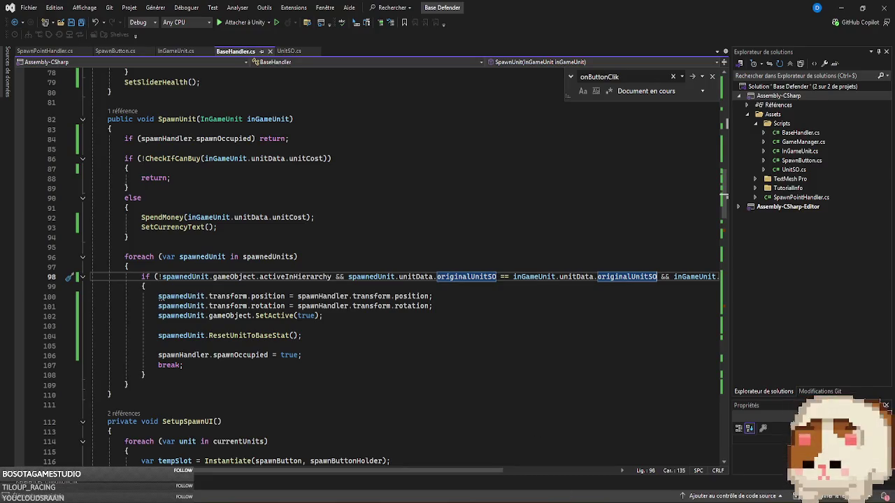
pyautogui.hotkey('alt', 'Tab')
pyautogui.click(431, 30)
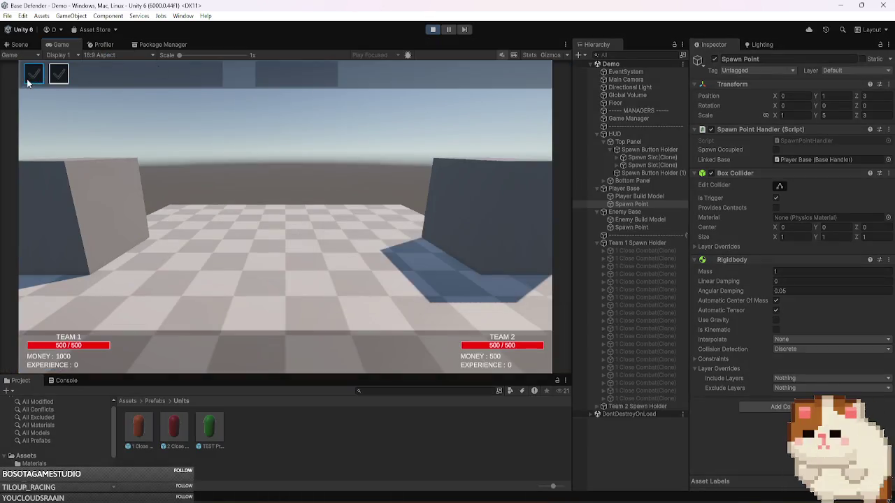
# - Spawn a batch of orange close-combat units for Team 1
pyautogui.click(38, 81)
pyautogui.click(38, 81)
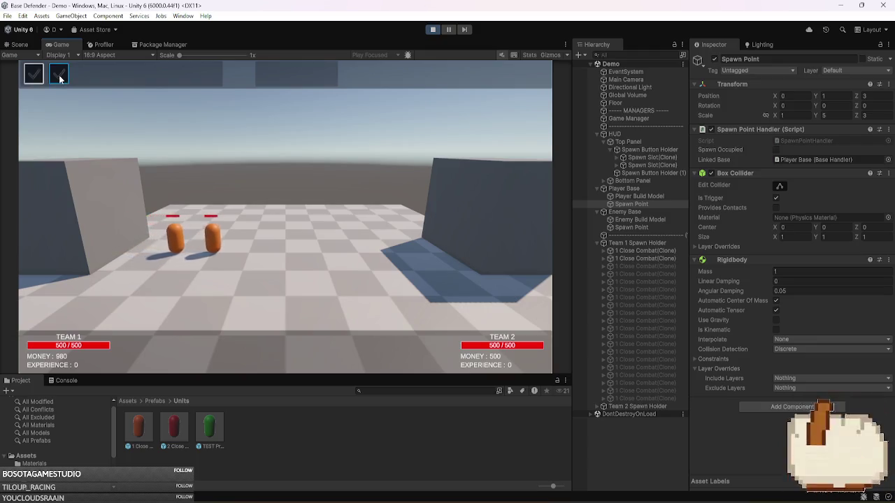
pyautogui.click(60, 79)
pyautogui.click(60, 79)
pyautogui.click(60, 79)
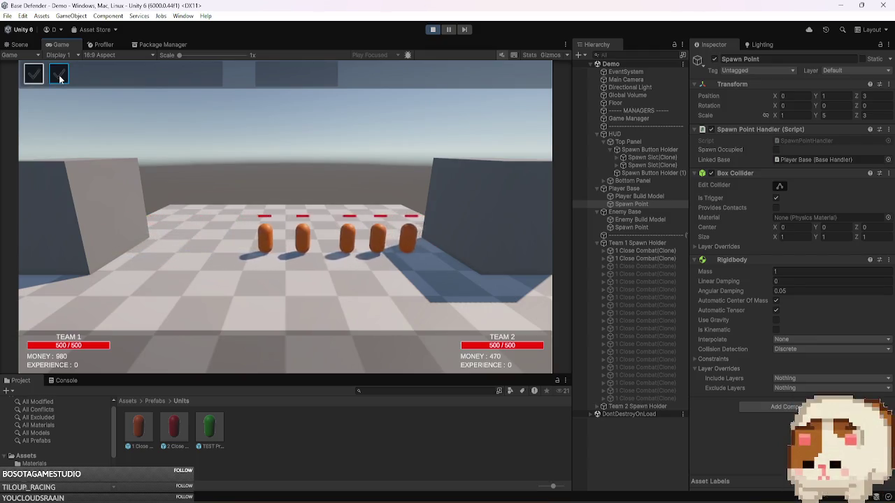
pyautogui.click(38, 81)
pyautogui.click(38, 81)
pyautogui.click(38, 81)
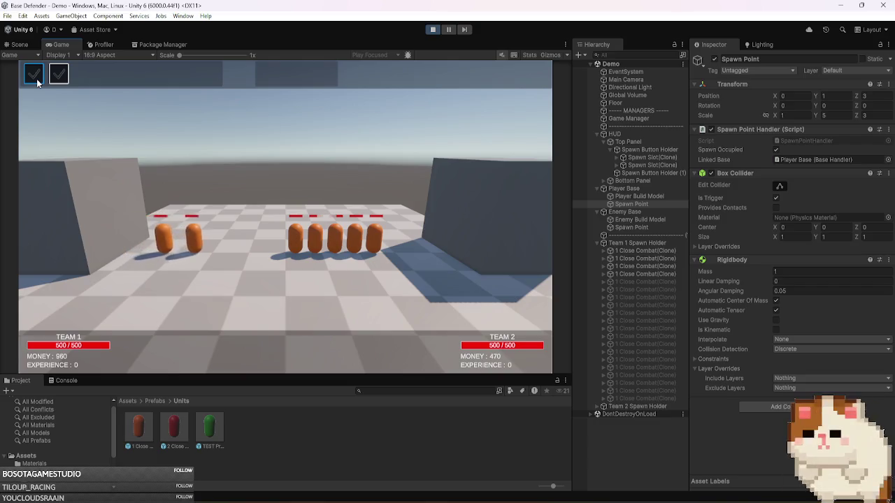
pyautogui.click(37, 84)
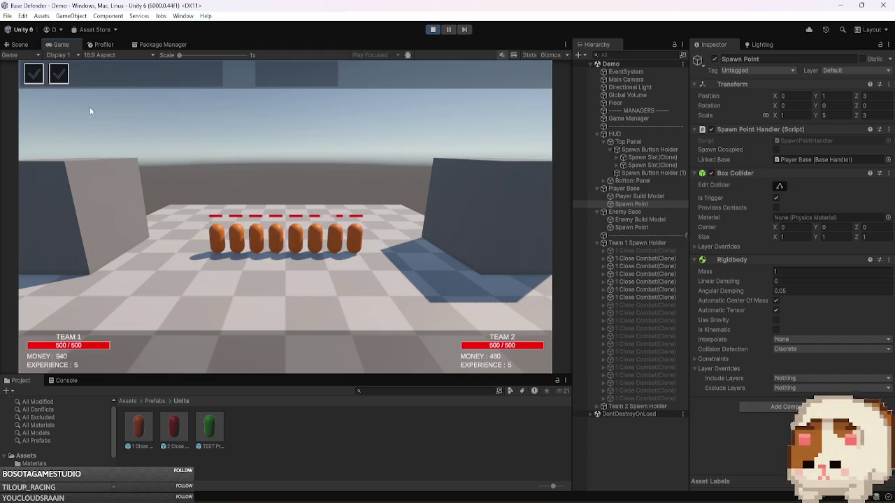
pyautogui.click(60, 77)
# - Spawn six green TEST units for Team 1
pyautogui.click(61, 77)
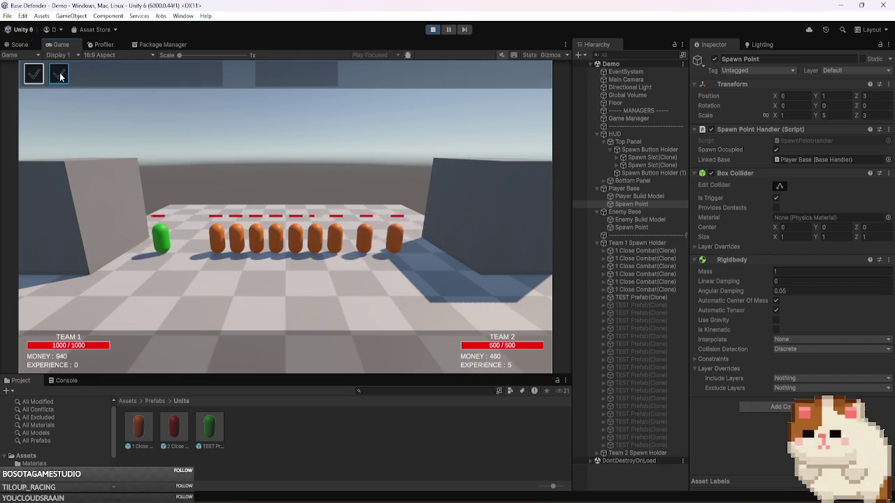
pyautogui.click(60, 77)
pyautogui.click(60, 77)
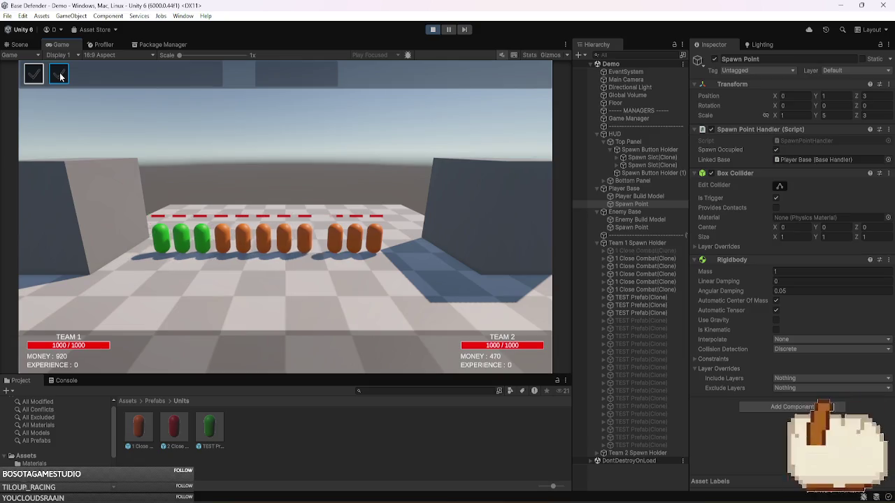
pyautogui.click(60, 77)
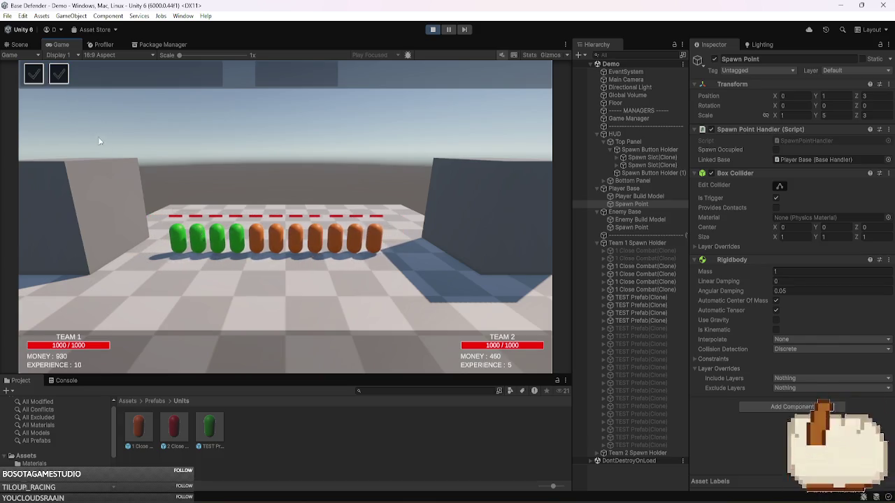
pyautogui.click(32, 77)
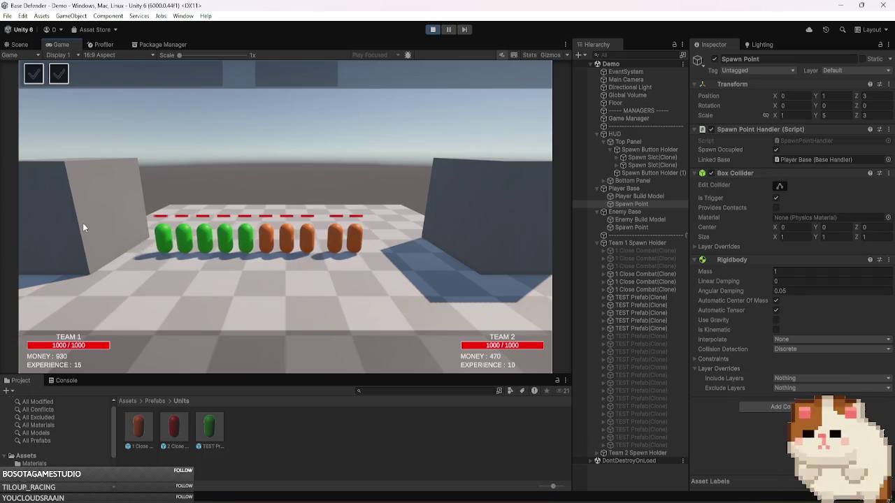
pyautogui.click(33, 75)
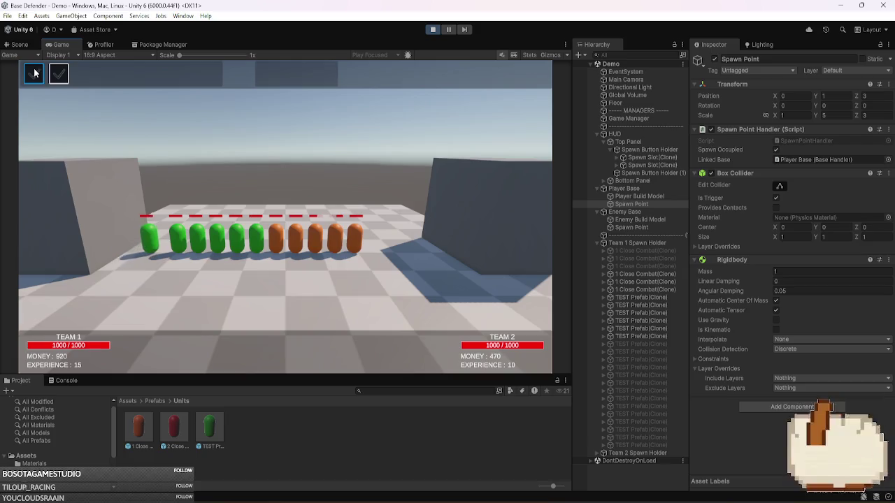
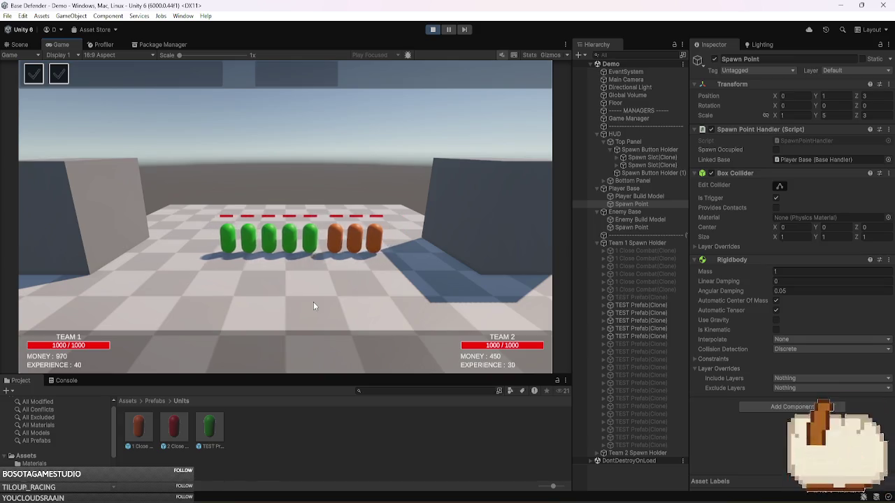
# - Spawn another Team 1 unit, pause the game, and check the Team 1 Spawn Holder
pyautogui.click(30, 78)
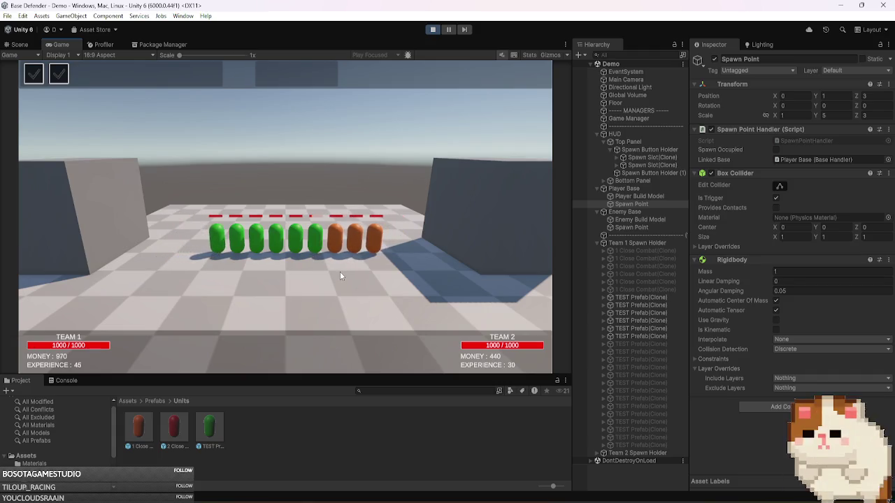
pyautogui.click(450, 30)
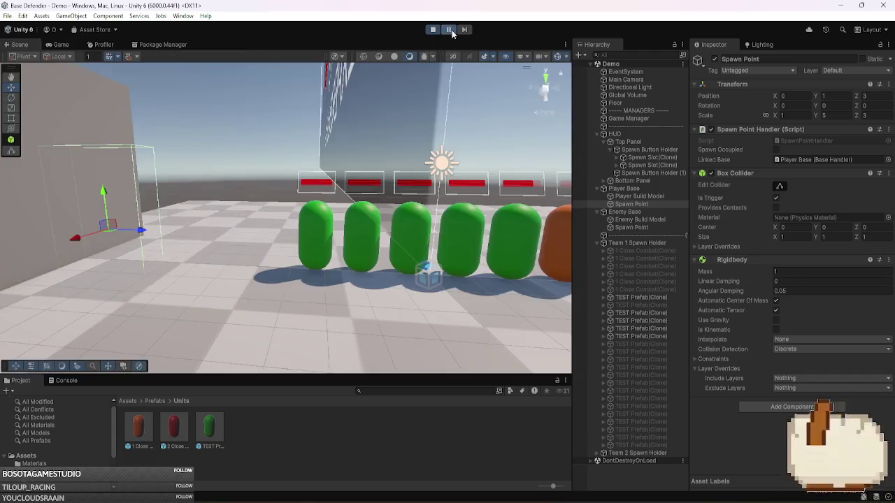
pyautogui.click(637, 243)
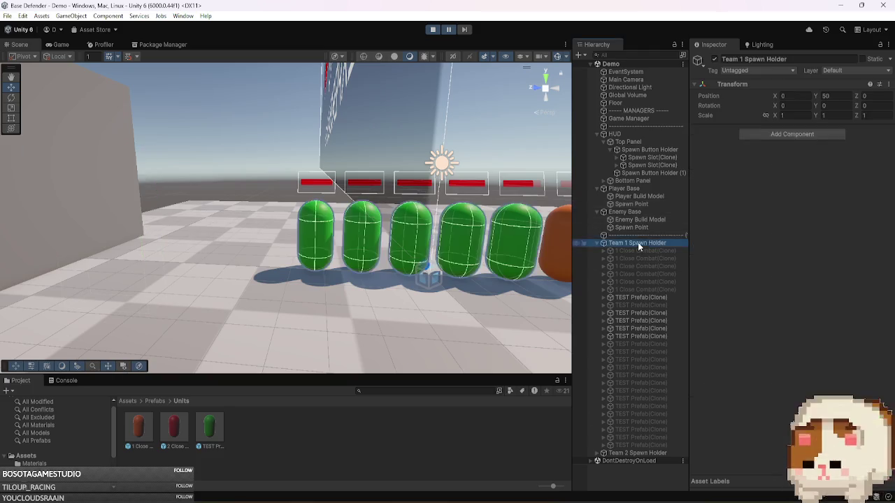
pyautogui.press('Left')
# - Inspect the Player Base settings, expanding Element 2 of its Buildings list
pyautogui.click(646, 189)
pyautogui.scroll(-5, 727, 279)
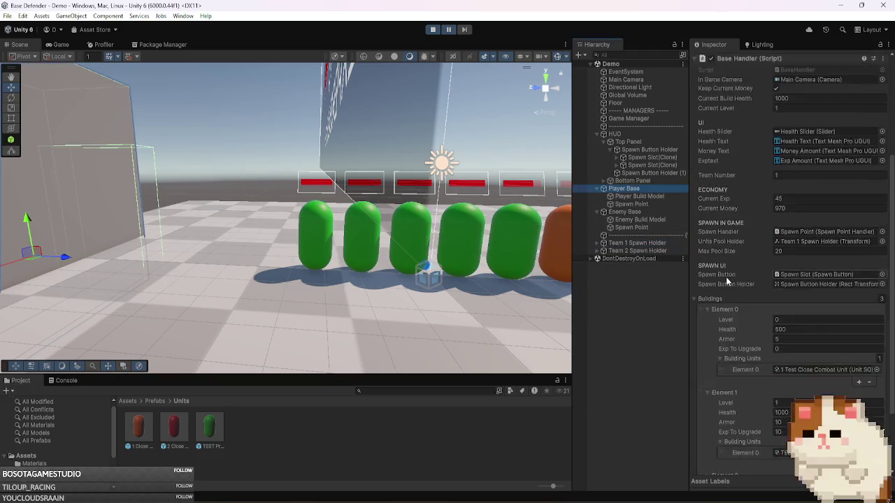
pyautogui.scroll(-3, 727, 279)
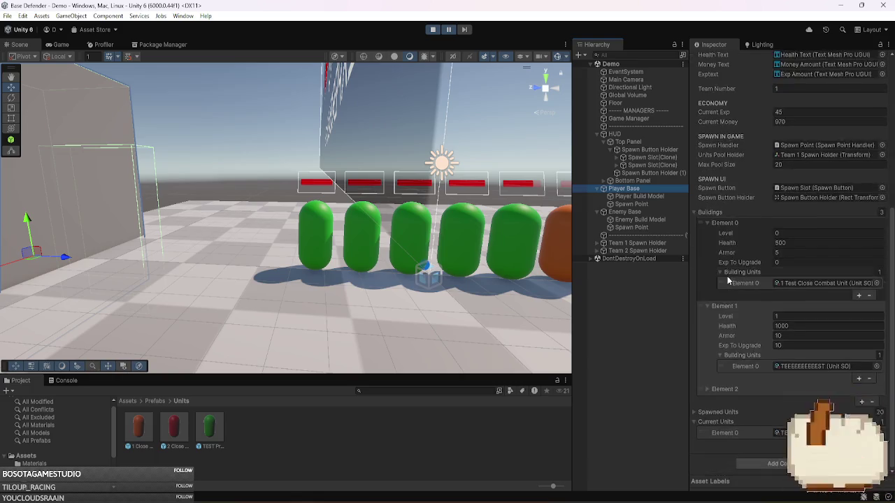
pyautogui.click(721, 389)
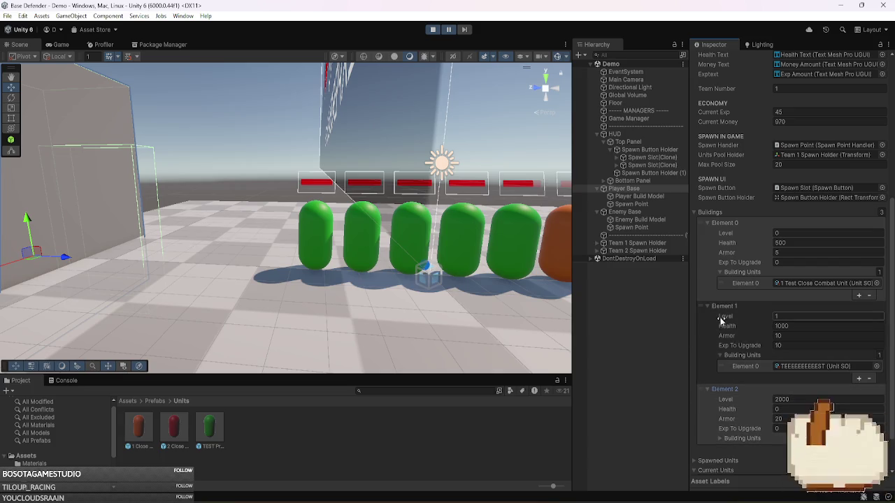
# - Frame a TEST Prefab clone, inspect a Close Combat clone, and open the InGameUnit script
pyautogui.click(624, 242)
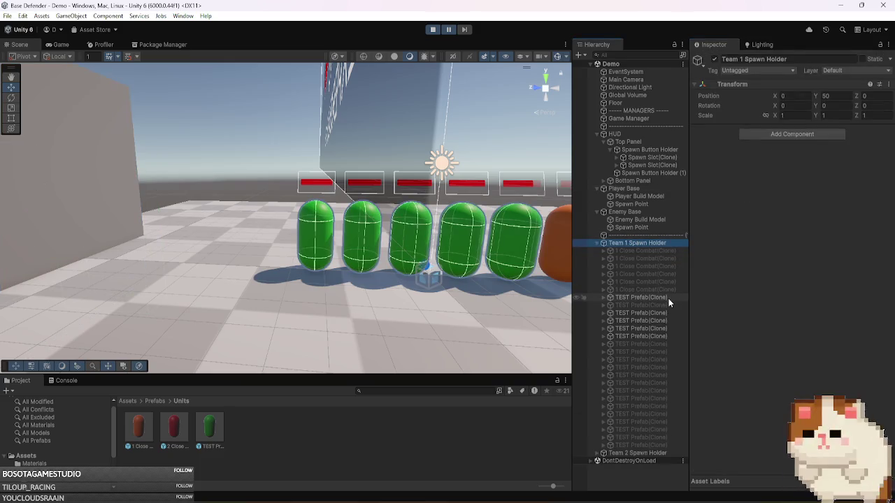
pyautogui.click(669, 298)
pyautogui.doubleClick(669, 298)
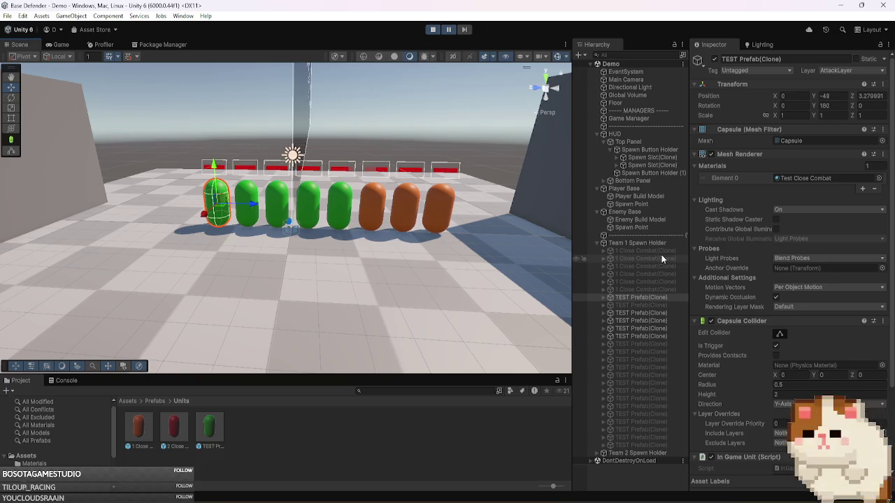
pyautogui.click(662, 250)
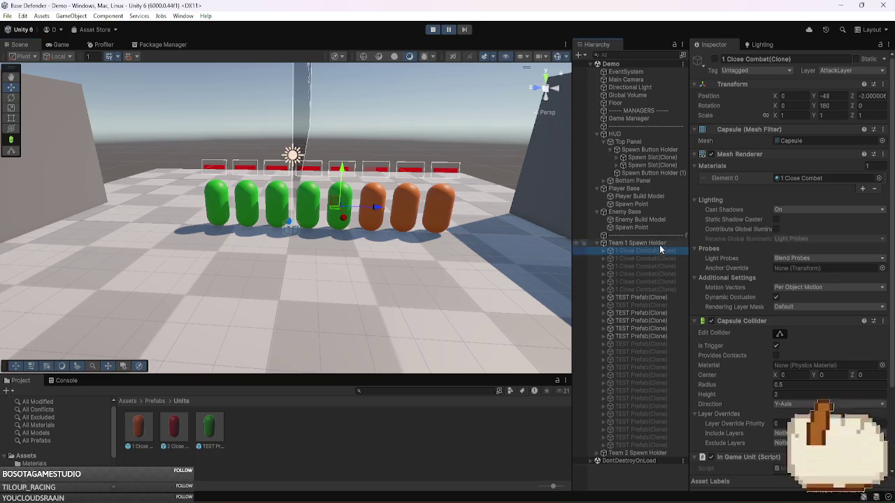
pyautogui.scroll(-3, 727, 315)
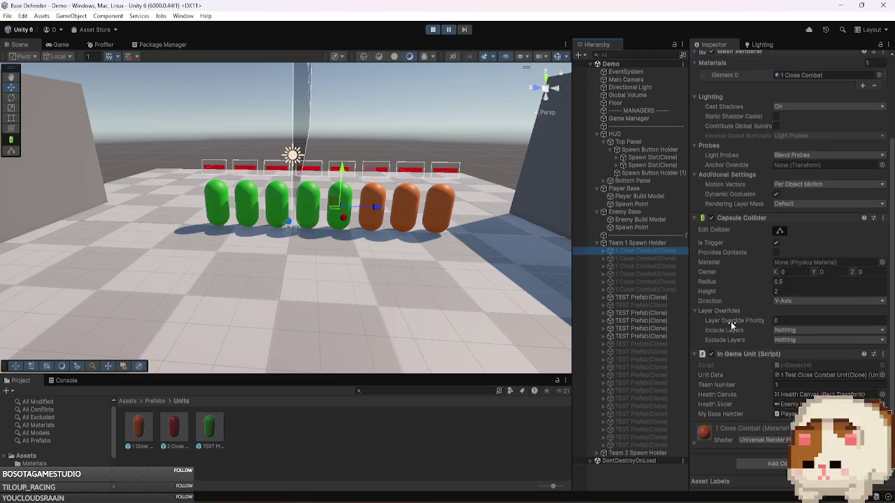
pyautogui.doubleClick(804, 365)
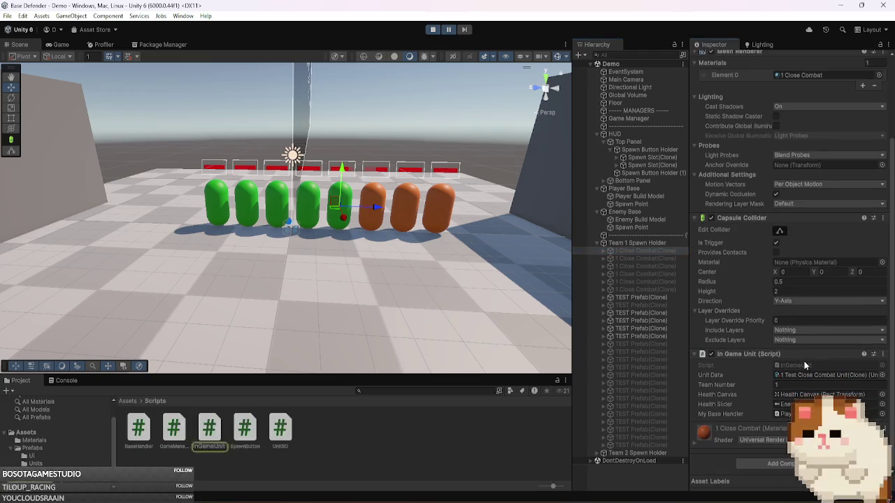
# - In InGameUnit, select baseHandlerToGiveResources and highlight every use of enemybaseHandler
pyautogui.scroll(7, 520, 307)
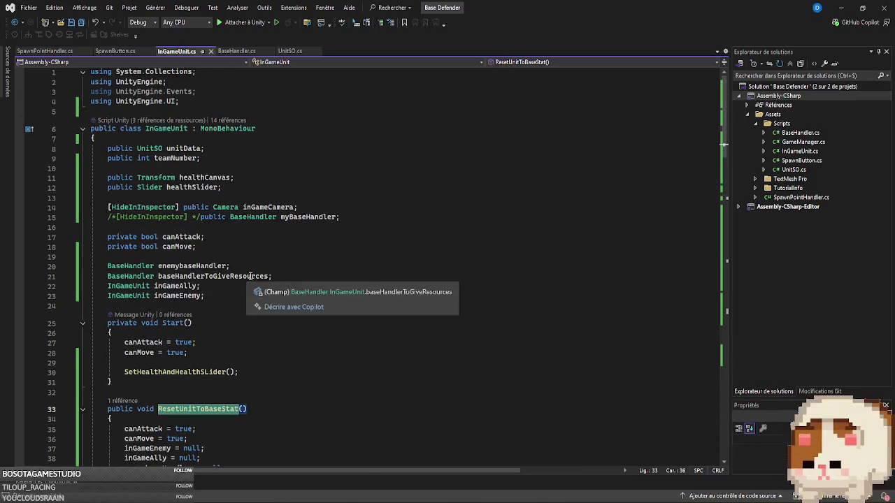
pyautogui.doubleClick(253, 276)
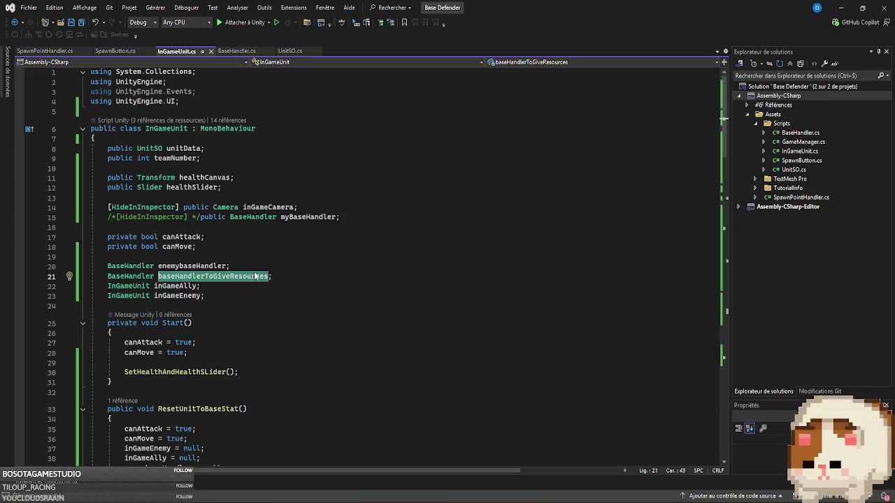
pyautogui.moveTo(255, 277)
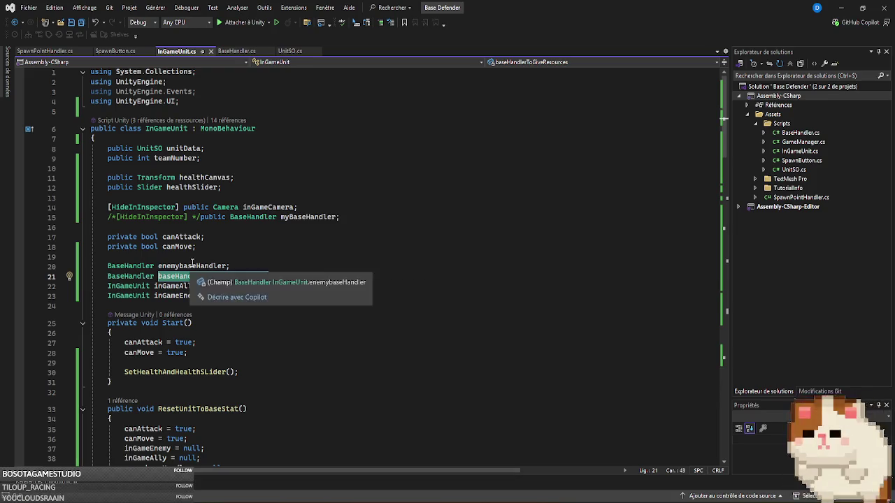
pyautogui.click(341, 277)
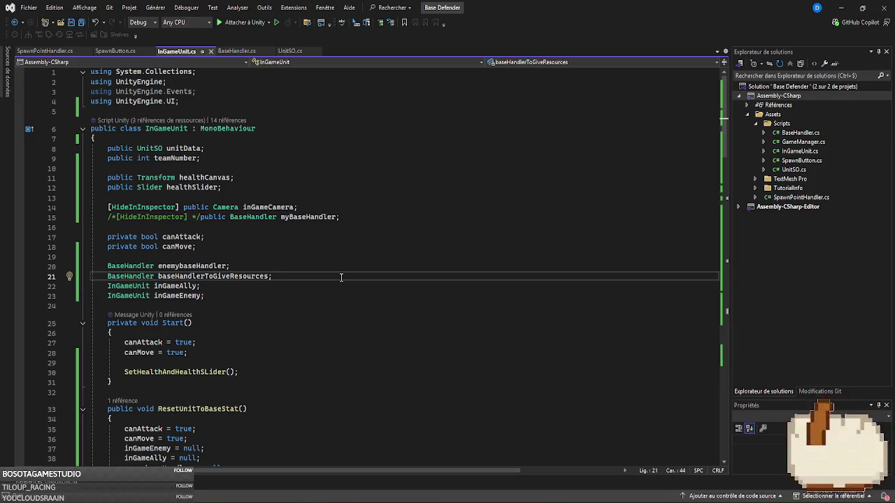
pyautogui.click(207, 267)
pyautogui.scroll(-8, 461, 349)
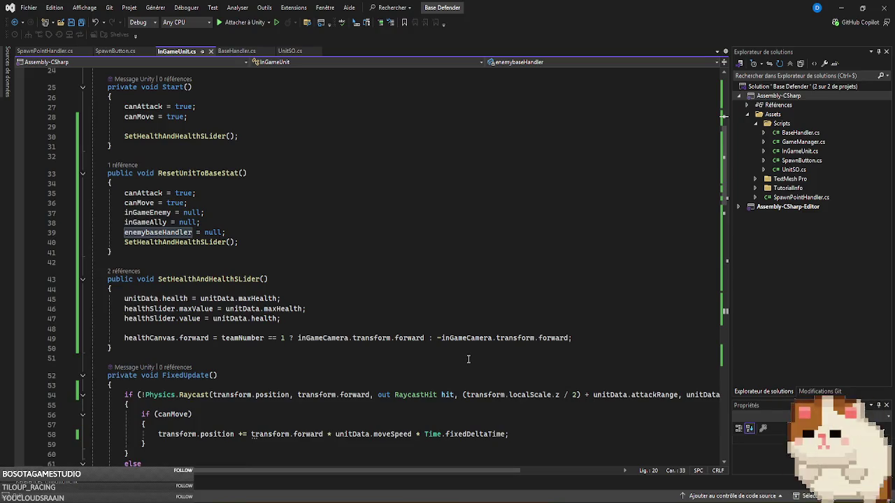
pyautogui.scroll(-6, 470, 358)
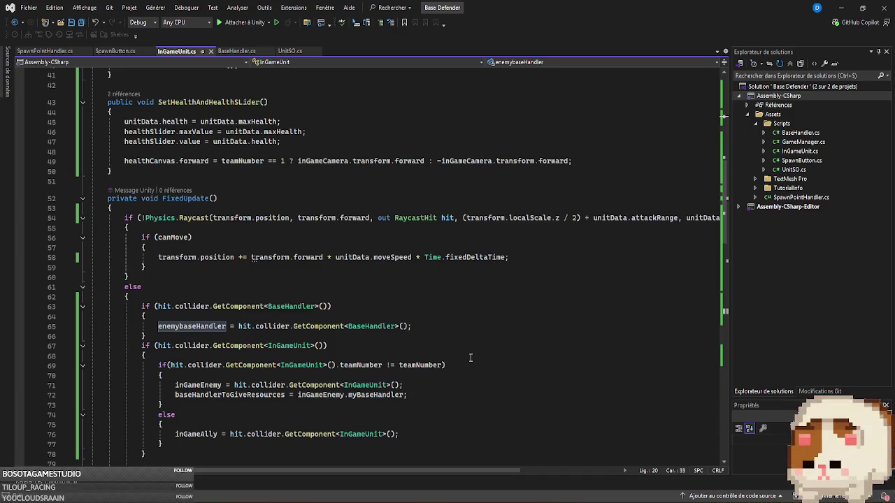
# - Highlight and scroll through every use of baseHandlerToGiveResources in InGameUnit
pyautogui.click(247, 395)
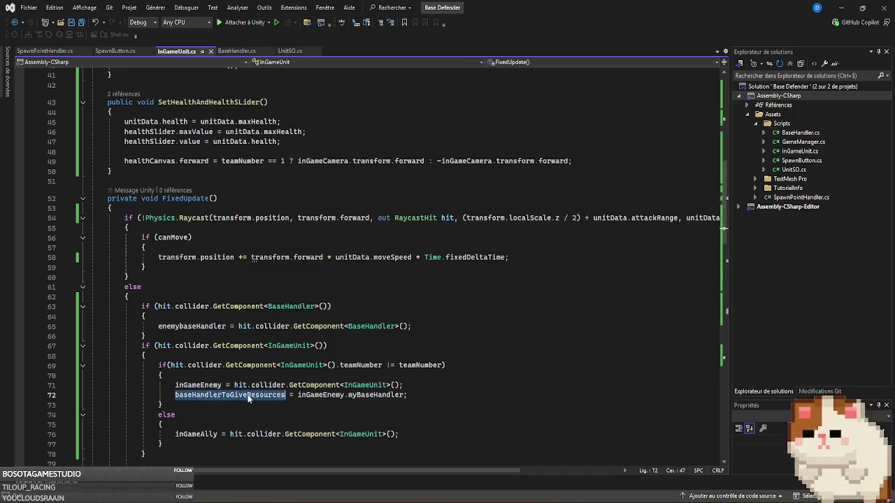
pyautogui.scroll(-20, 568, 373)
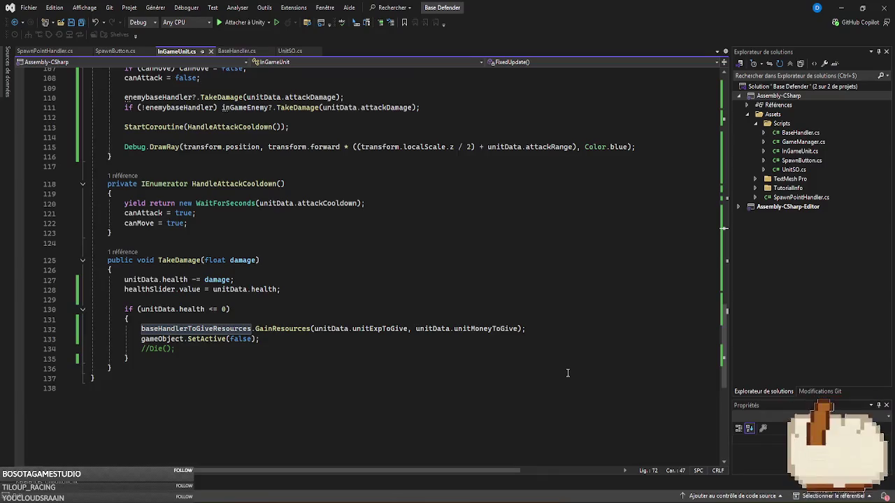
pyautogui.scroll(20, 567, 372)
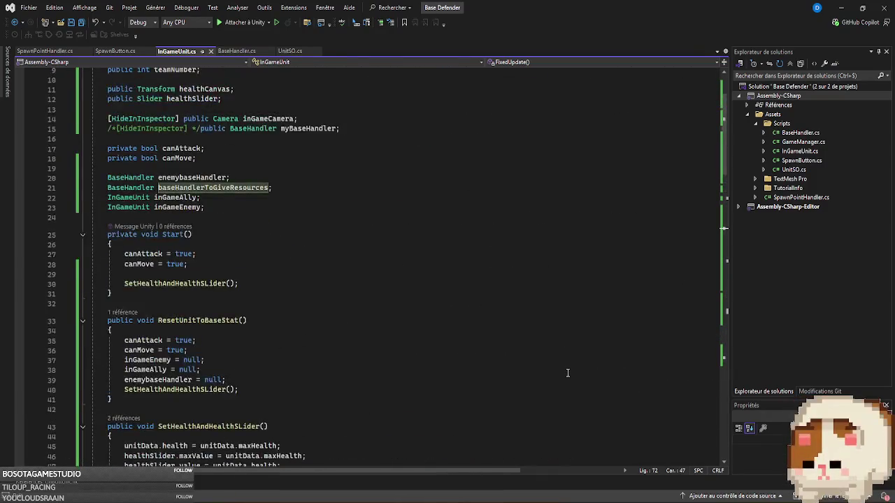
pyautogui.scroll(-15, 568, 372)
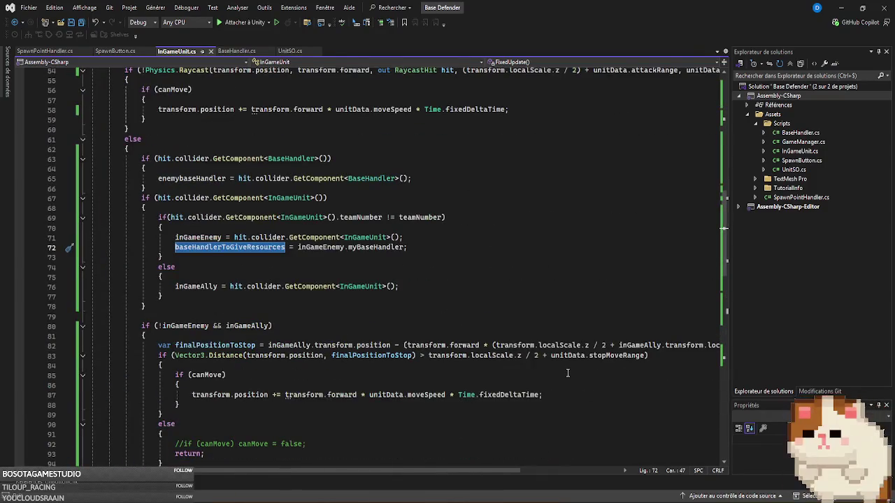
pyautogui.scroll(15, 568, 373)
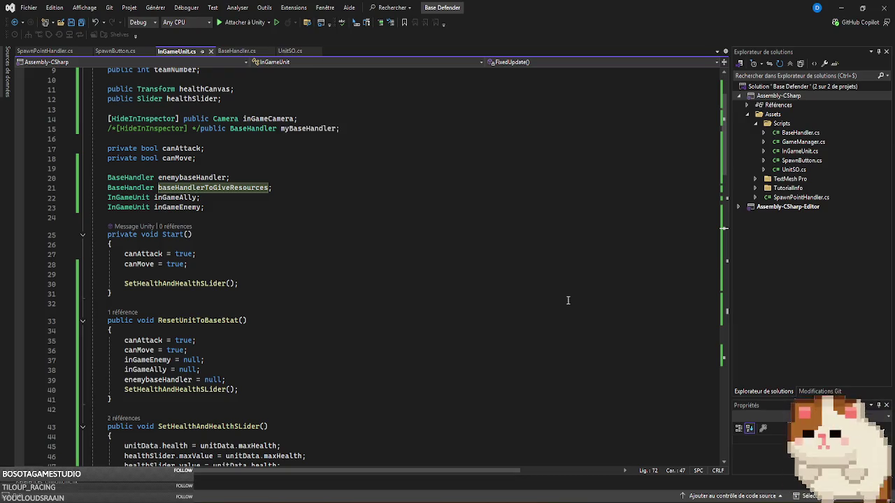
pyautogui.scroll(-13, 568, 300)
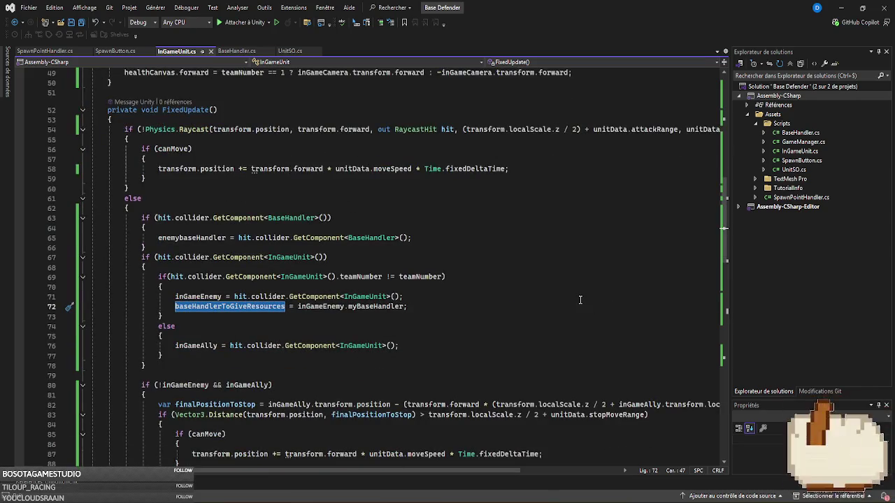
pyautogui.scroll(15, 580, 300)
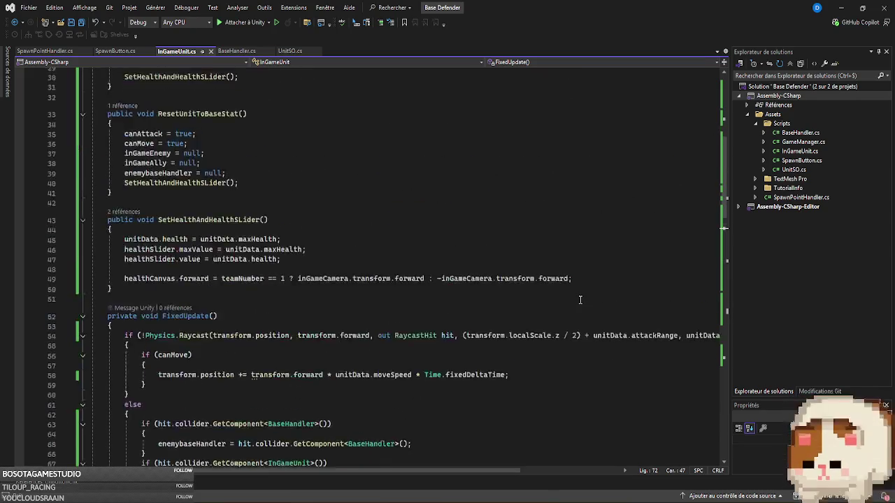
# - Stop the running Unity game and bring up the Twitch category page in Brave
pyautogui.hotkey('alt', 'Tab')
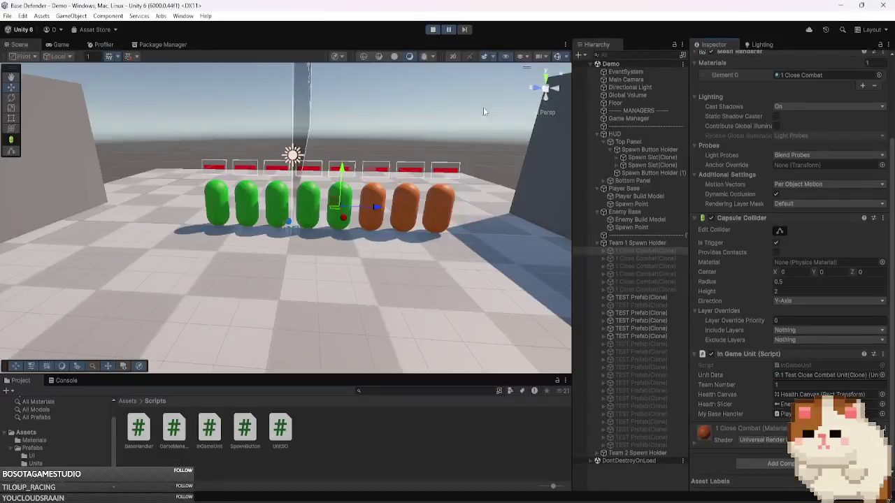
pyautogui.click(433, 30)
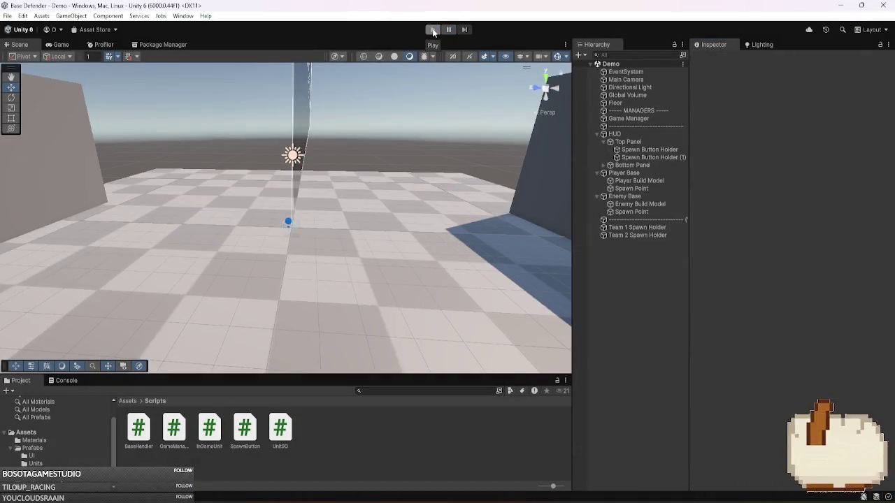
pyautogui.moveTo(347, 496)
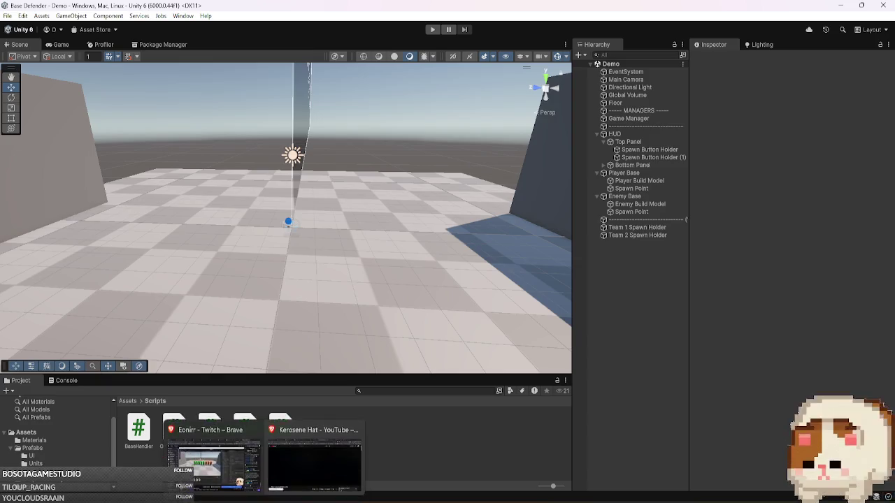
pyautogui.click(315, 462)
pyautogui.click(199, 10)
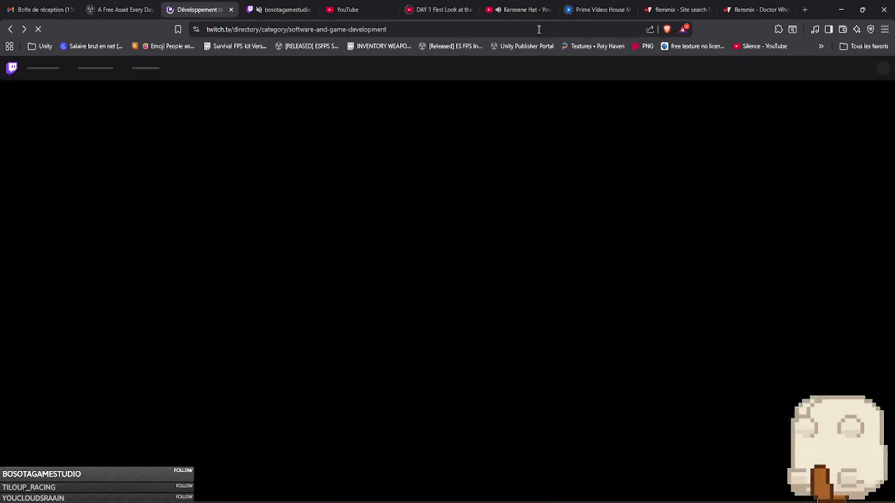
pyautogui.click(521, 10)
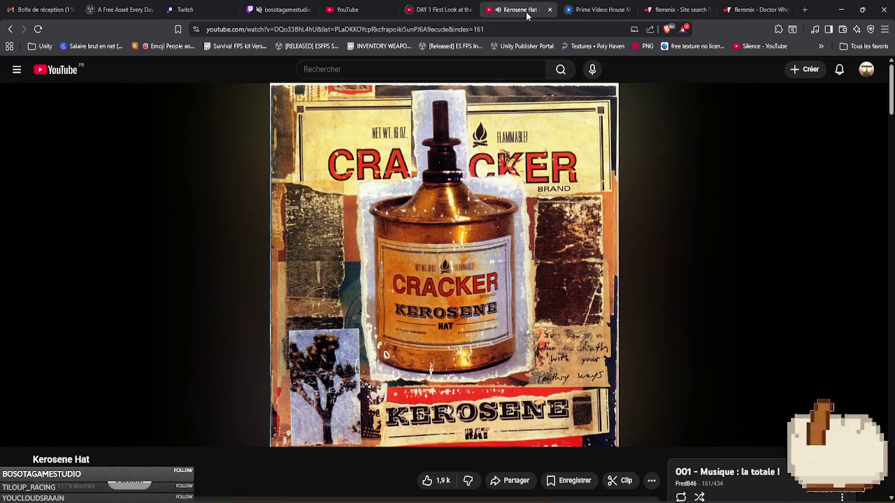
pyautogui.scroll(-3, 431, 386)
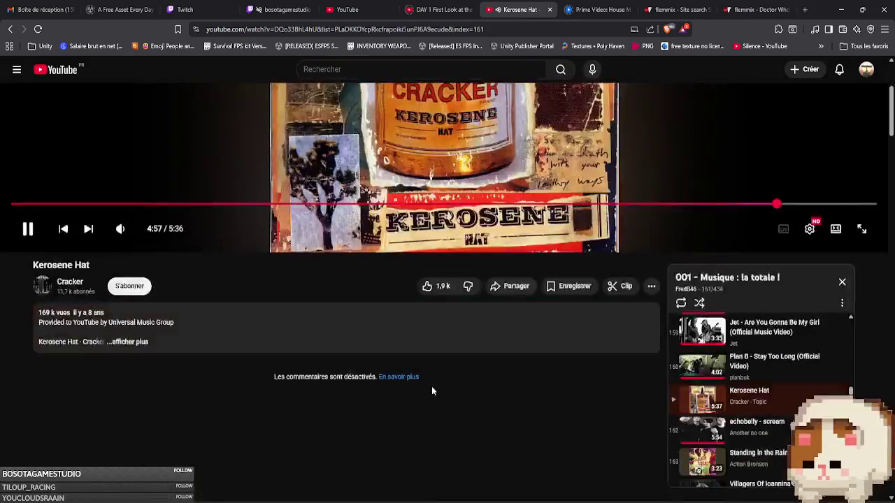
pyautogui.scroll(3, 380, 383)
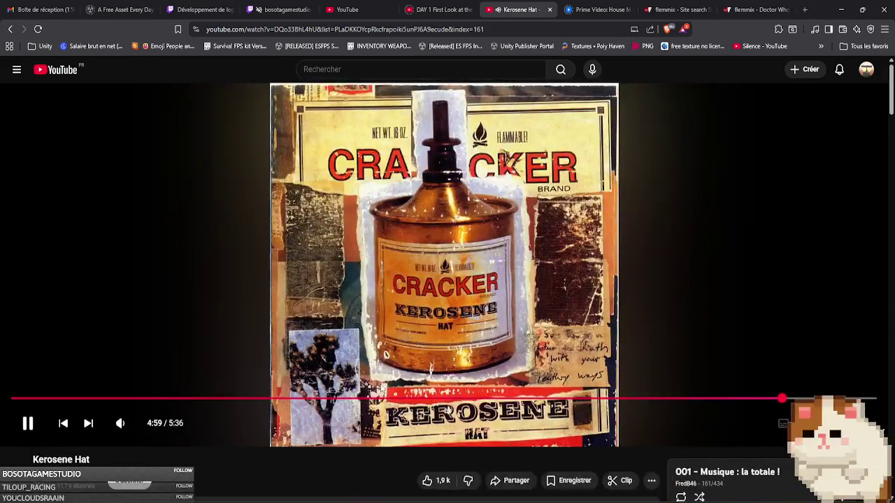
pyautogui.click(203, 10)
pyautogui.click(283, 10)
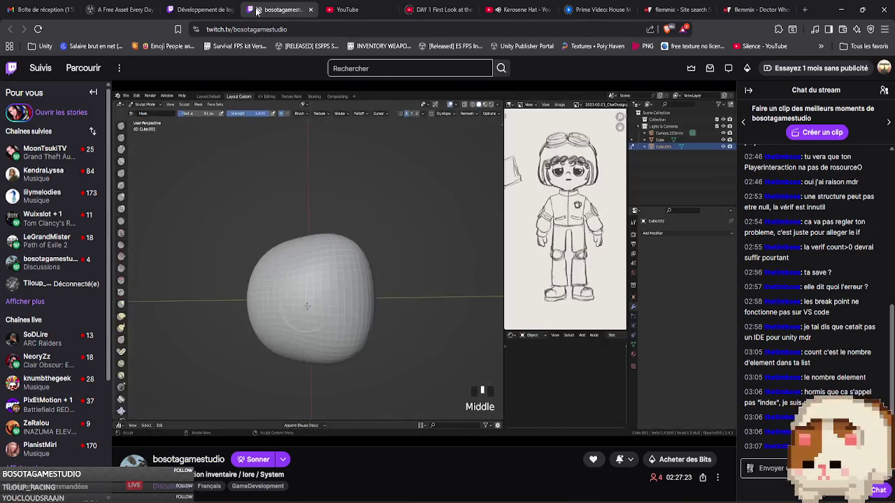
pyautogui.click(205, 7)
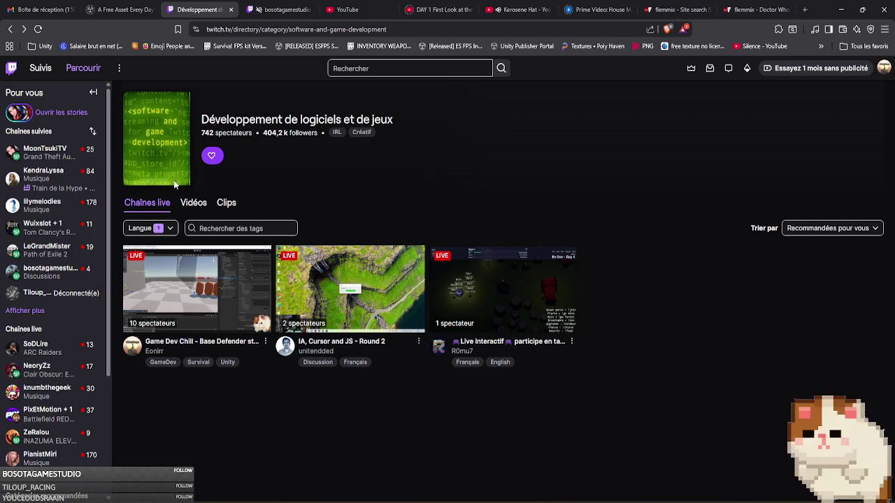
pyautogui.moveTo(21, 276)
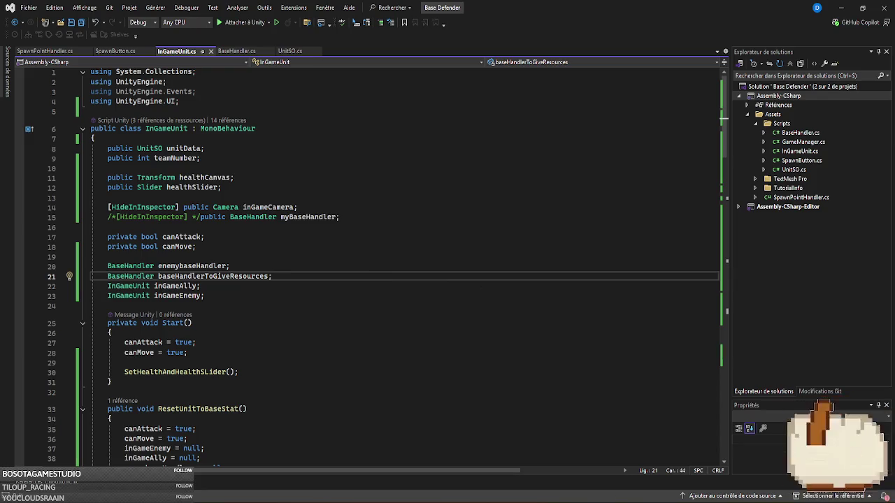
# - Return to the Unity editor and enter Play mode with Ctrl+P to test the game
pyautogui.hotkey('alt', 'Tab')
pyautogui.hotkey('ctrl', 'p')
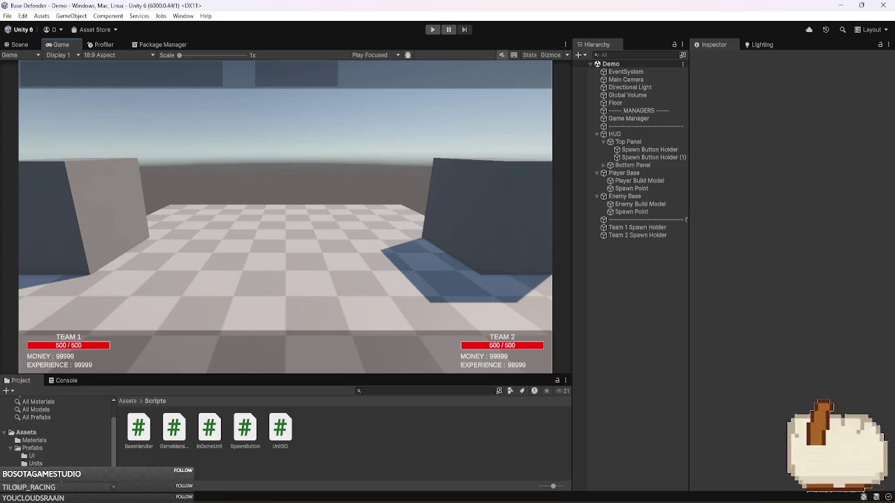
# - Bring InGameUnit.cs up in Visual Studio, then return to the Unity editor
pyautogui.click(681, 413)
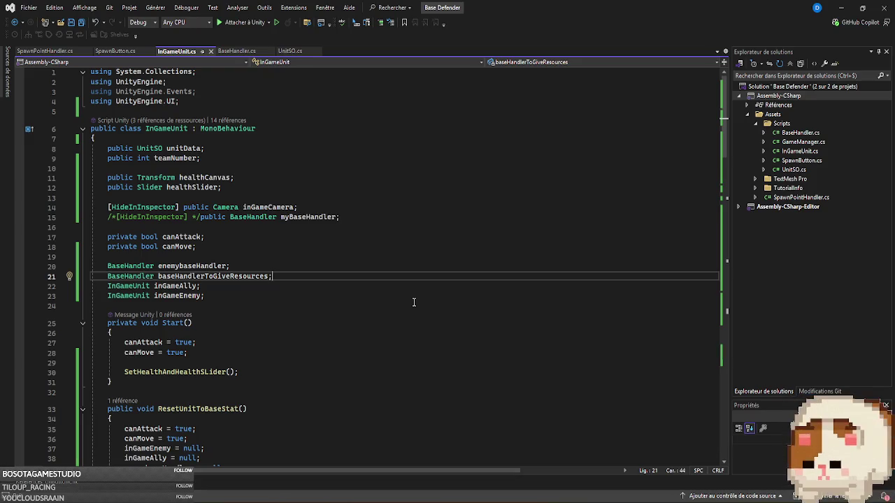
pyautogui.moveTo(610, 498)
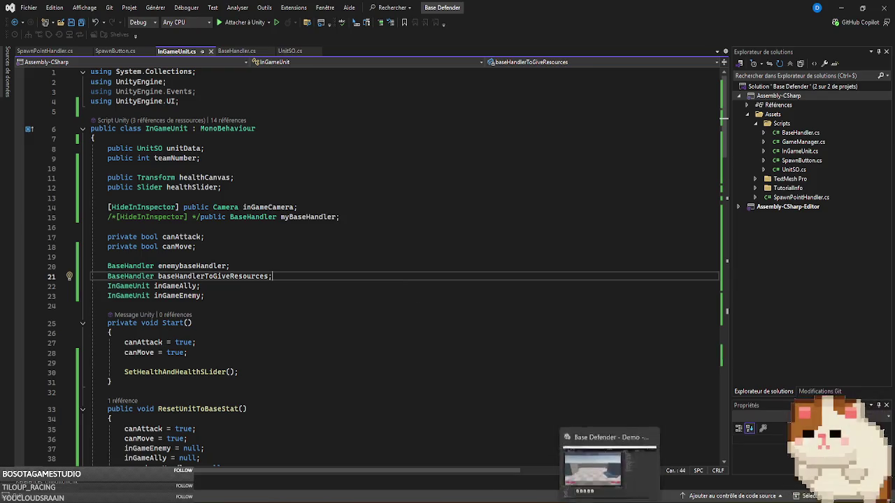
pyautogui.click(610, 470)
# - Select the Enemy Base in the Hierarchy to inspect its Base Handler component
pyautogui.click(664, 197)
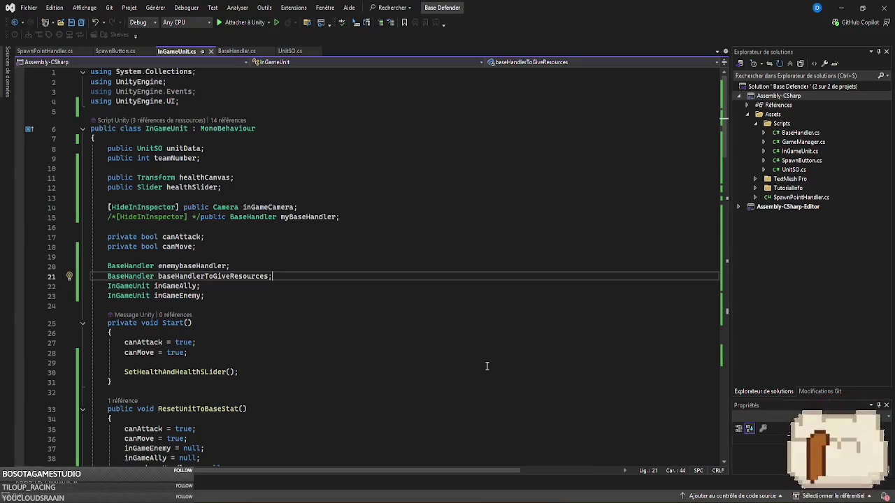
# - Switch from the current script to the BaseHandler.cs tab
pyautogui.scroll(-20, 500, 415)
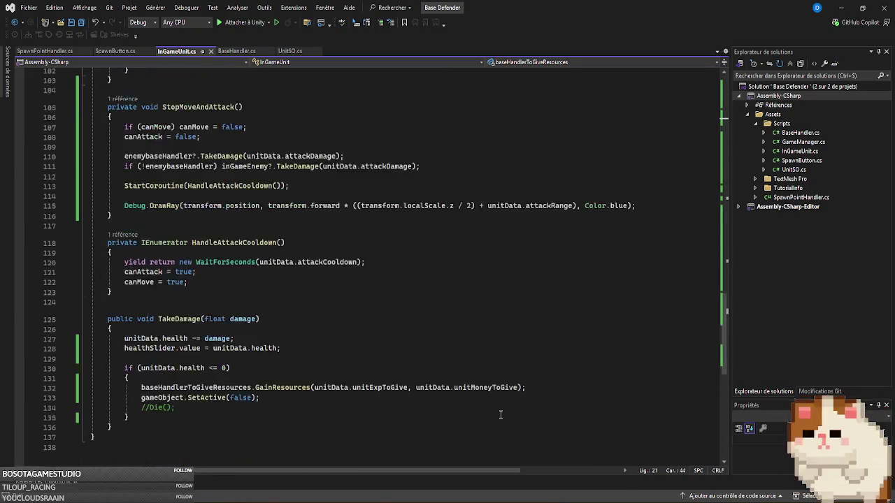
pyautogui.scroll(-12, 500, 415)
pyautogui.scroll(7, 501, 414)
pyautogui.click(223, 53)
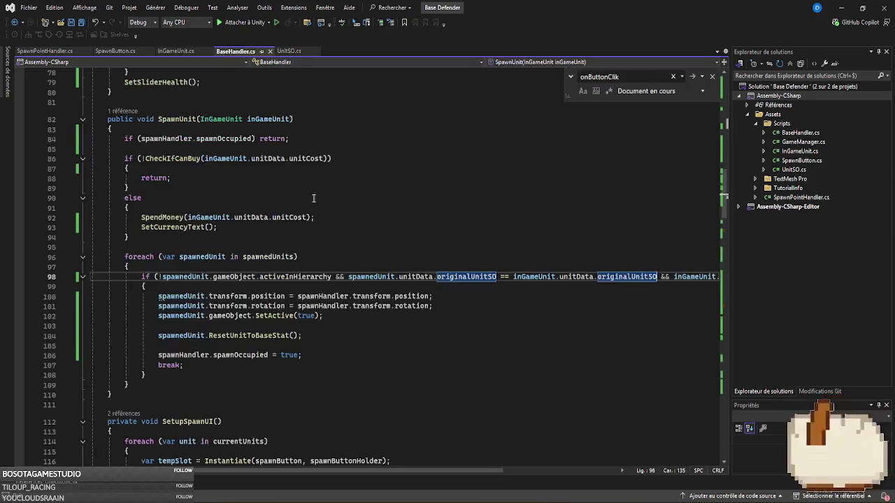
# - Scroll through BaseHandler's spawning code to the onButtonClik.AddListener line in SetupSpawnUI
pyautogui.scroll(-20, 313, 198)
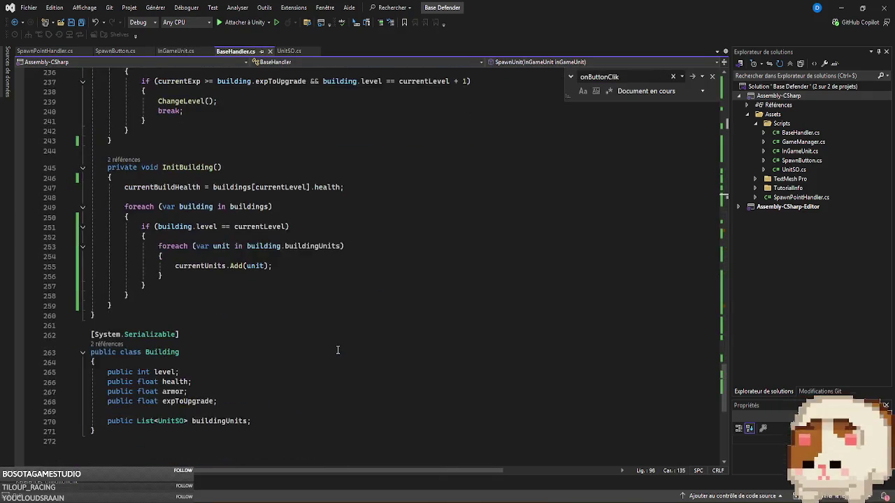
pyautogui.scroll(9, 338, 350)
pyautogui.scroll(-9, 339, 348)
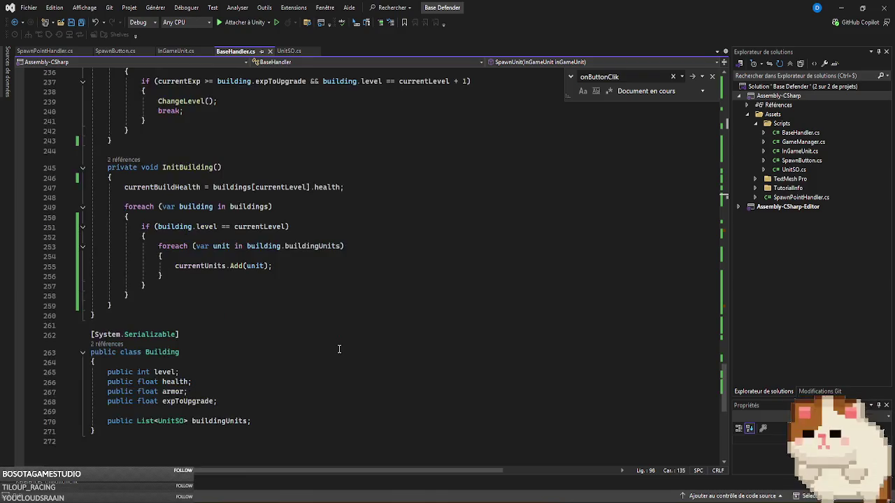
pyautogui.scroll(8, 339, 349)
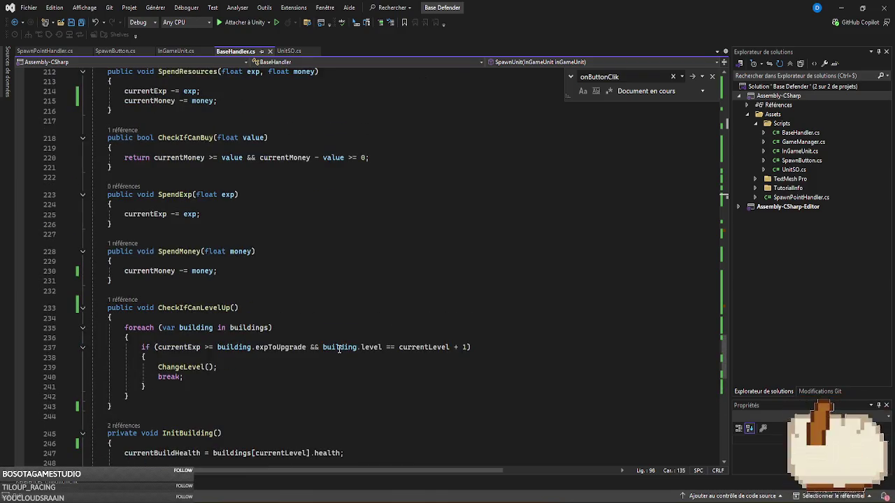
pyautogui.scroll(3, 339, 349)
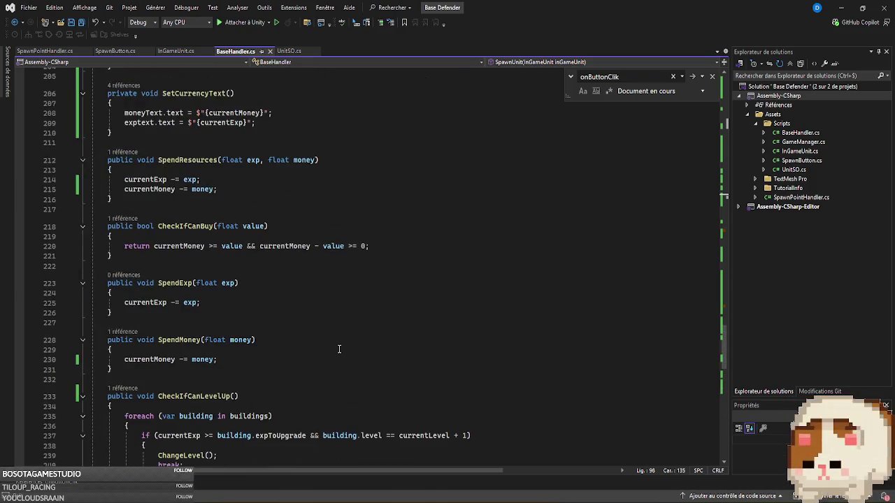
pyautogui.scroll(-5, 339, 349)
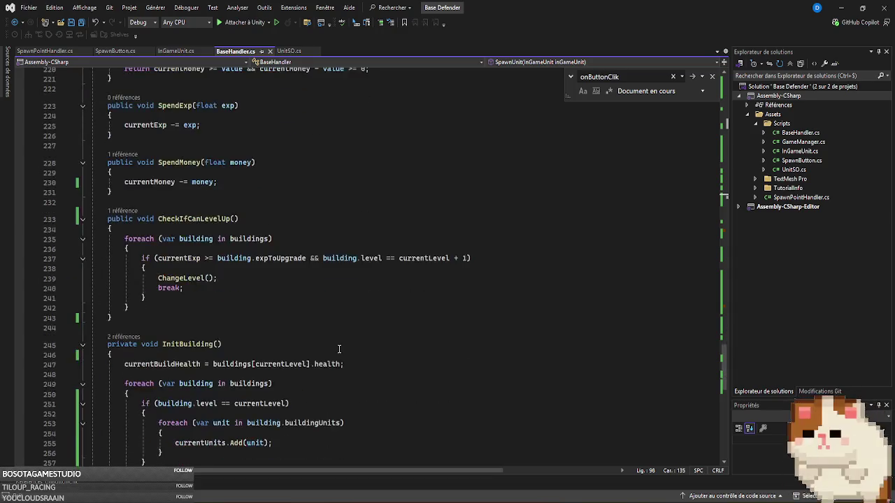
pyautogui.scroll(14, 339, 349)
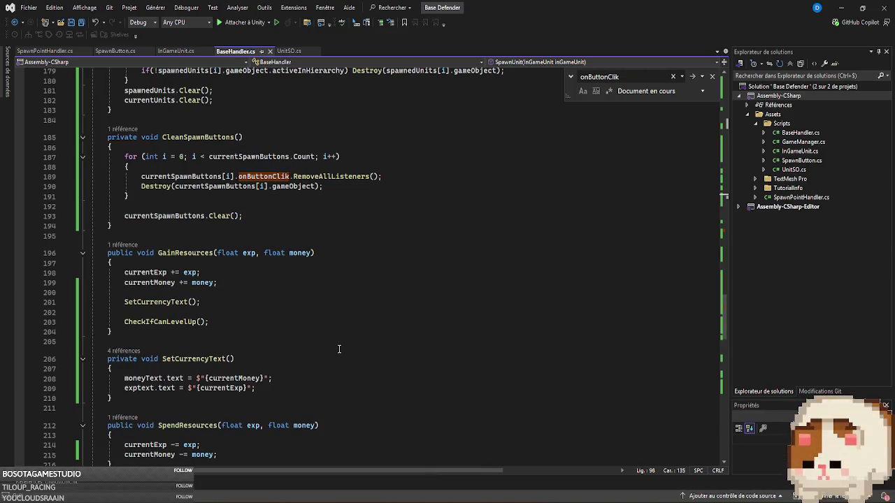
pyautogui.scroll(5, 339, 349)
pyautogui.scroll(11, 339, 349)
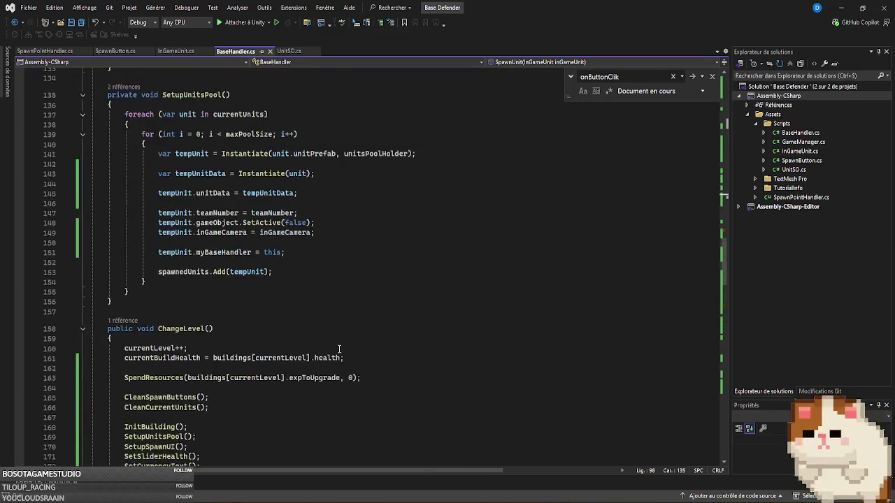
pyautogui.scroll(4, 339, 349)
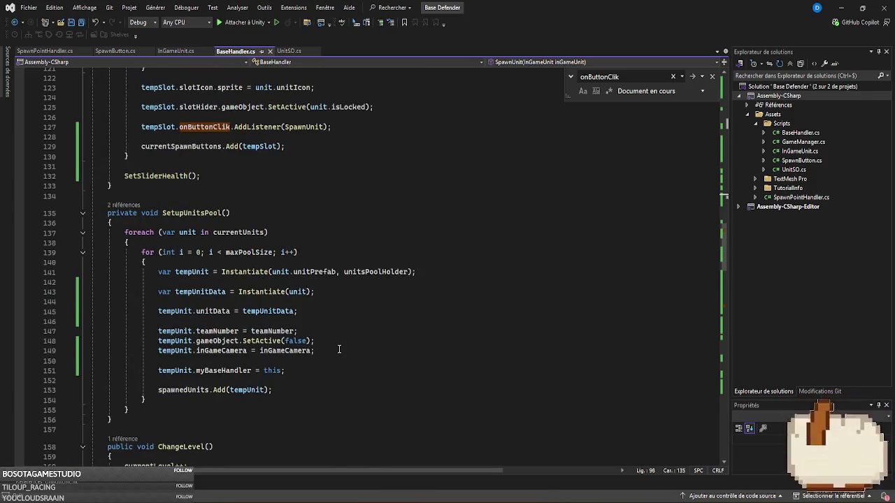
pyautogui.scroll(8, 339, 349)
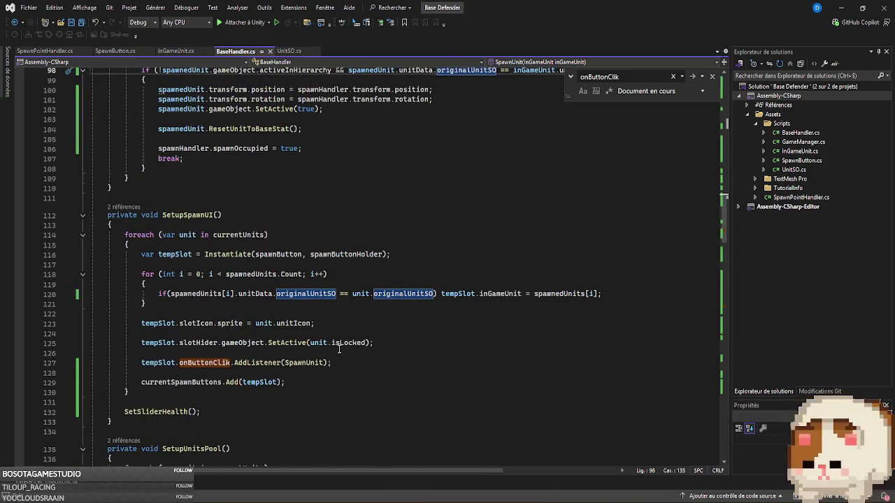
pyautogui.click(350, 361)
pyautogui.press('Escape')
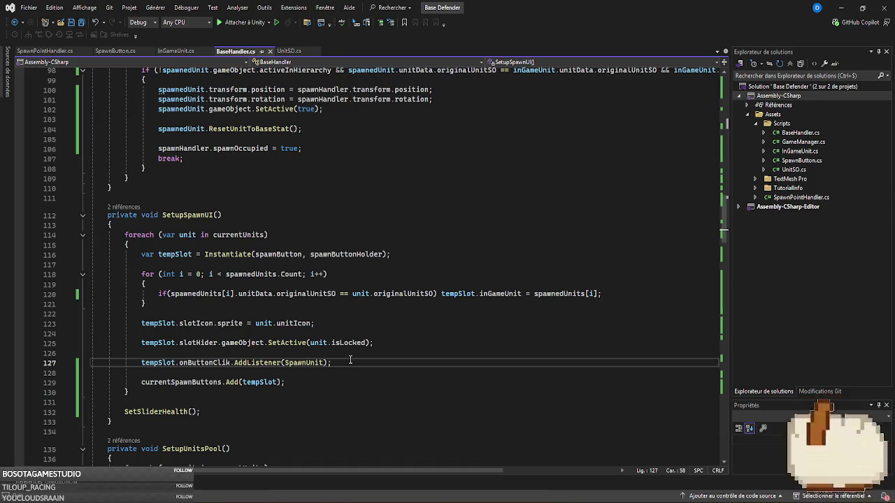
pyautogui.scroll(14, 569, 391)
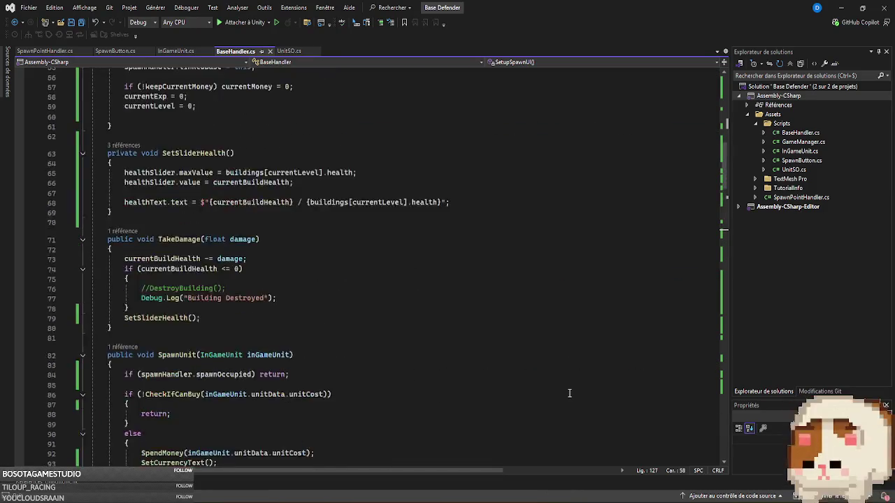
pyautogui.scroll(18, 569, 394)
# - Add 'public bool isControlledByAI;' at the top of BaseHandler, followed by [Space(10)]
pyautogui.click(226, 152)
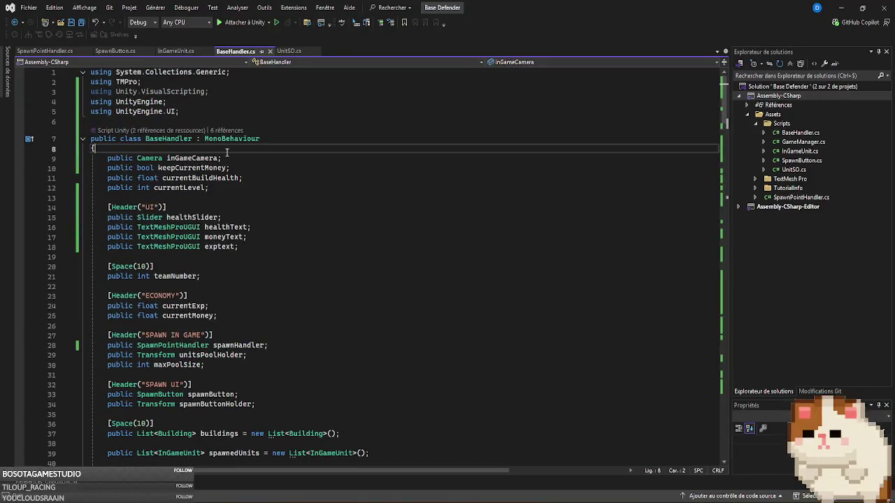
pyautogui.press('Return')
pyautogui.write('p')
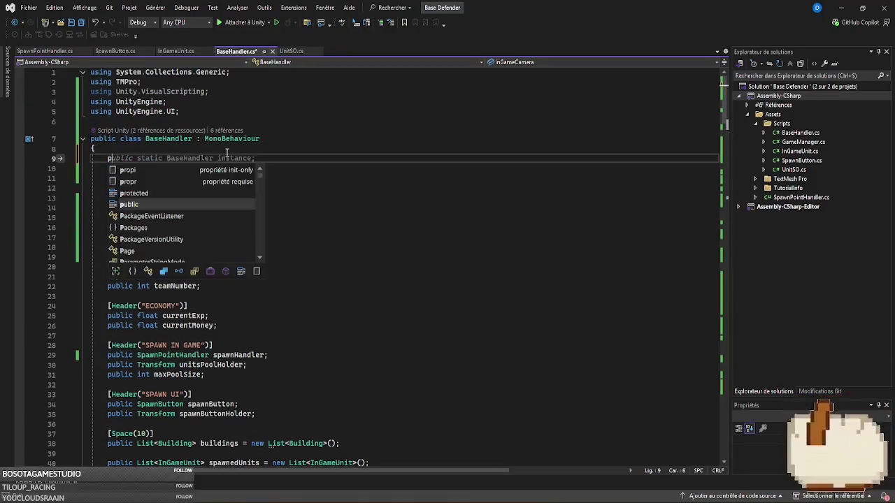
pyautogui.write('ublic bool ')
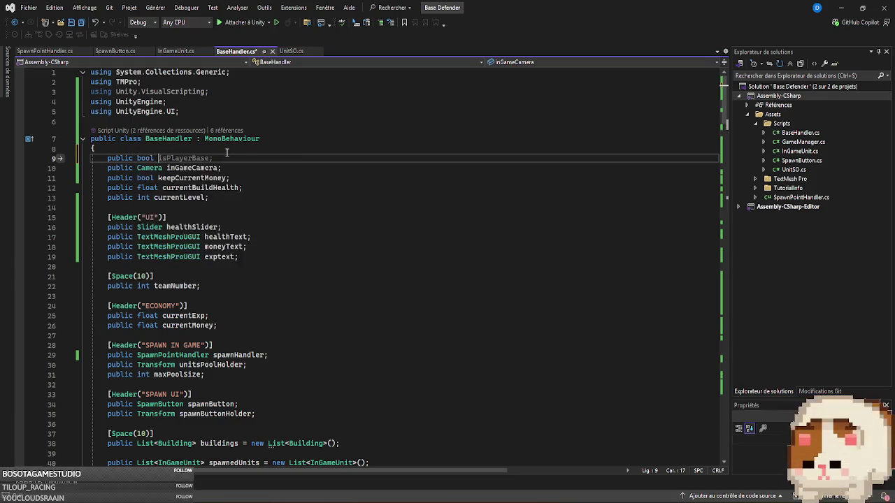
pyautogui.write('is')
pyautogui.write('ControlledBy')
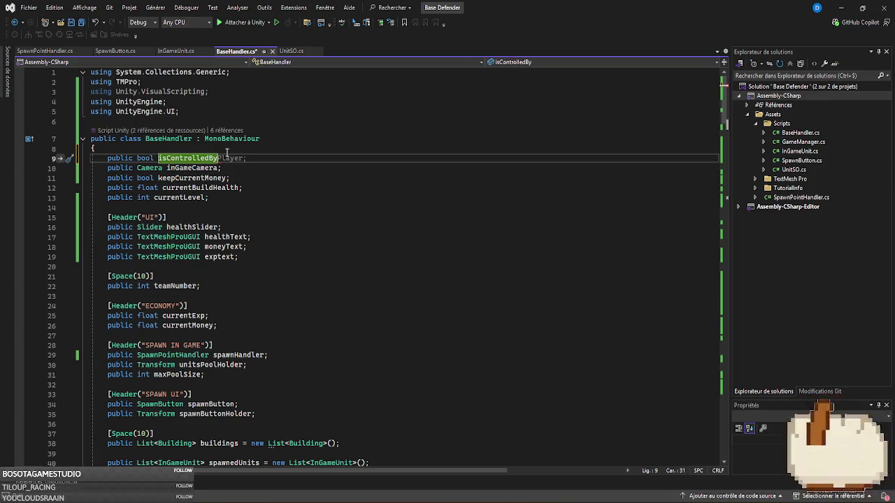
pyautogui.write('AI;')
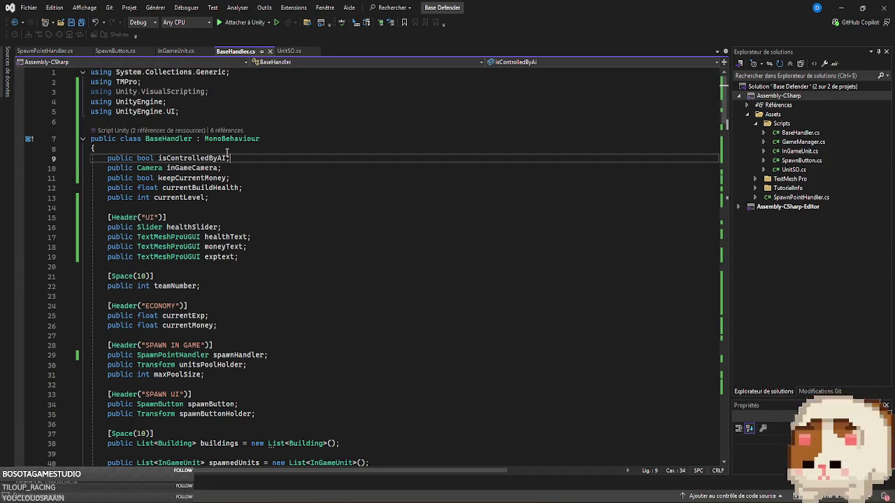
pyautogui.press('Return')
pyautogui.press('Return')
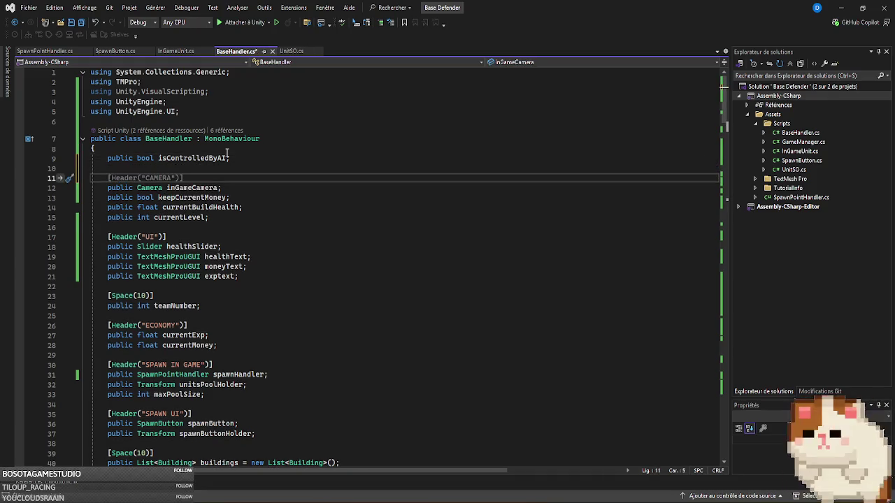
pyautogui.write('[Space(10)]')
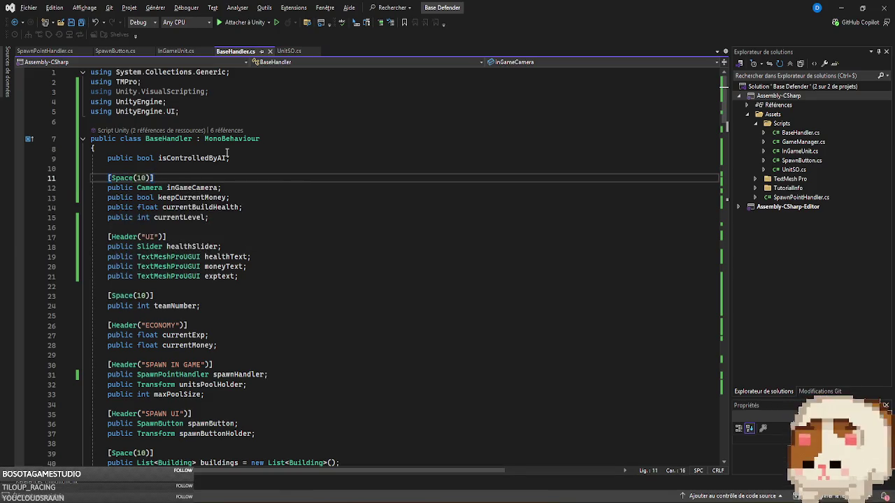
pyautogui.doubleClick(192, 158)
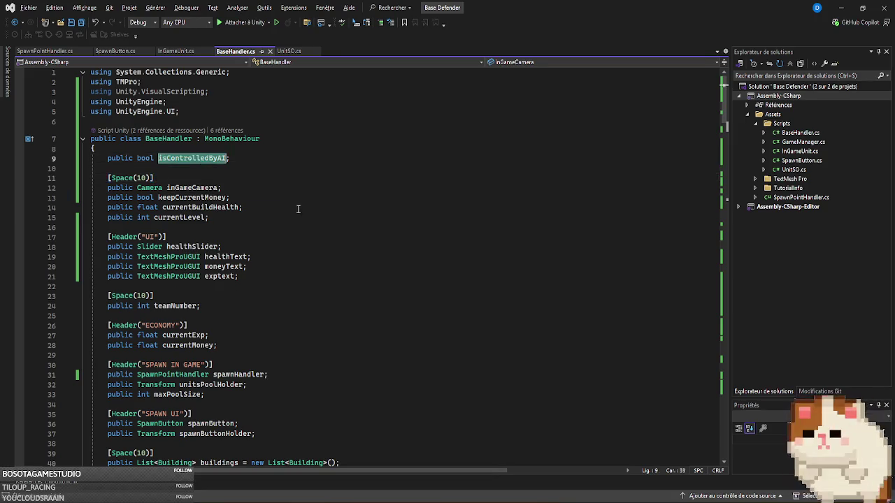
pyautogui.moveTo(725, 97)
pyautogui.mouseDown()
pyautogui.moveTo(717, 347)
pyautogui.moveTo(726, 357)
pyautogui.moveTo(736, 266)
pyautogui.mouseUp()
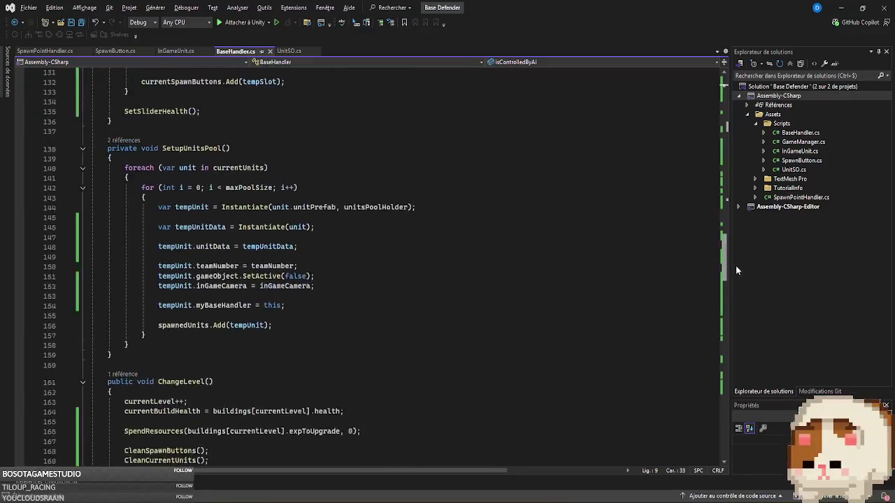
# - Prefix the SetupSpawnUI calls in Start and ChangeLevel with if(!isControlledByAI)
pyautogui.scroll(8, 433, 297)
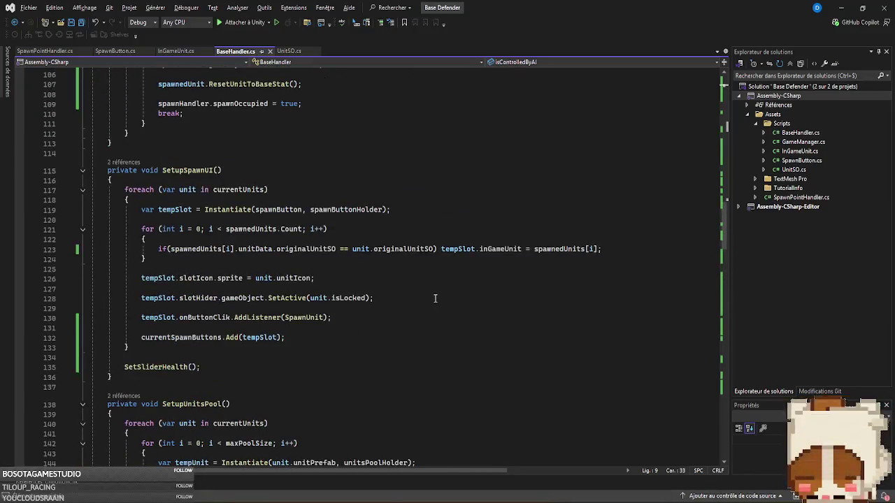
pyautogui.click(142, 318)
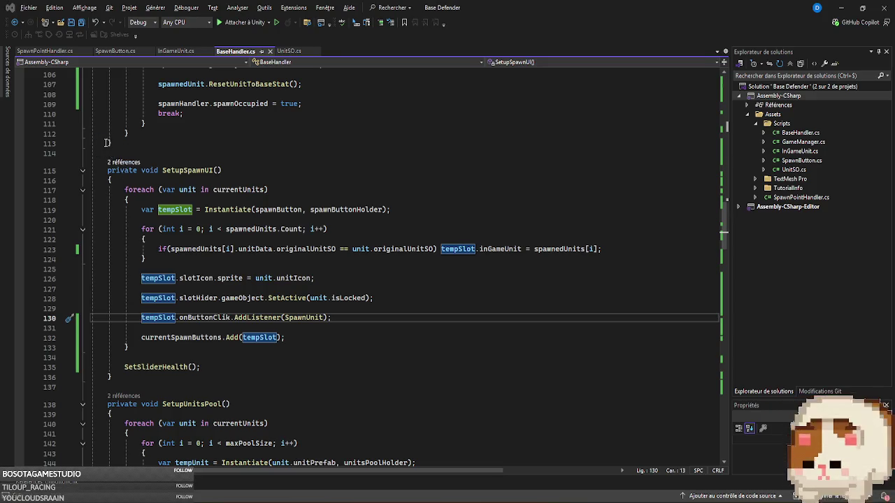
pyautogui.click(124, 162)
pyautogui.doubleClick(156, 374)
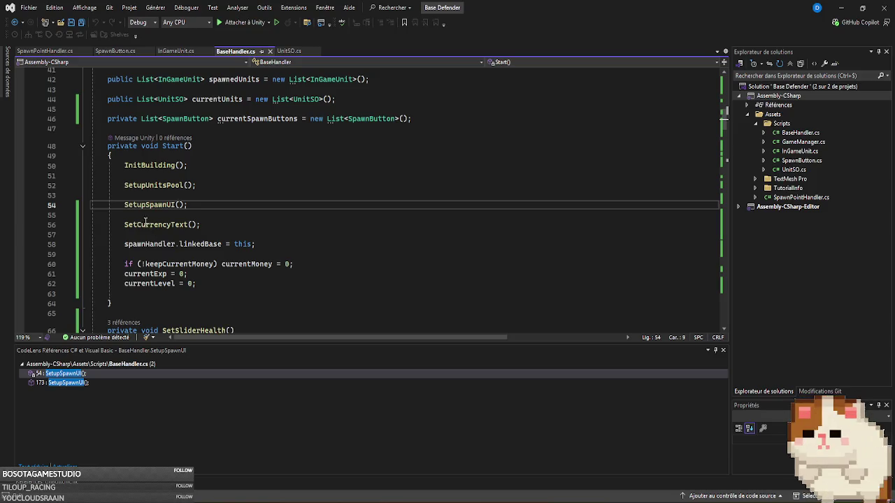
pyautogui.write('if(')
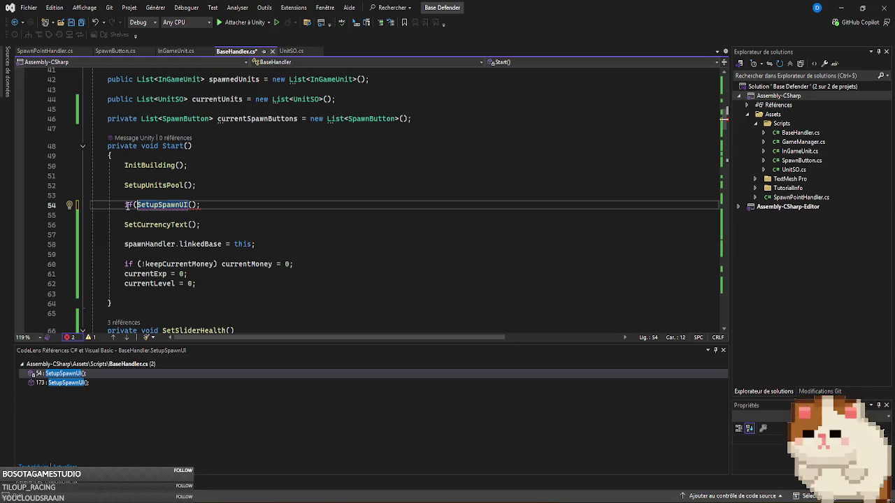
pyautogui.write('!isControlledByAI)')
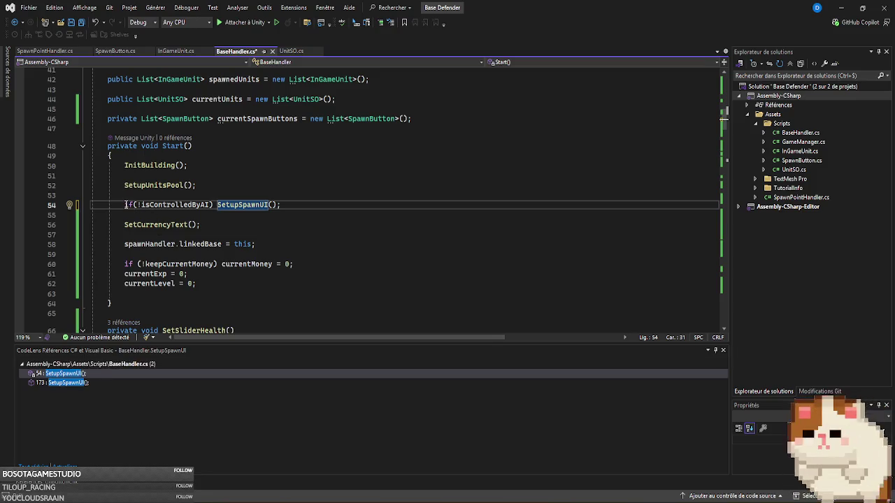
pyautogui.moveTo(125, 204); pyautogui.dragTo(214, 205)
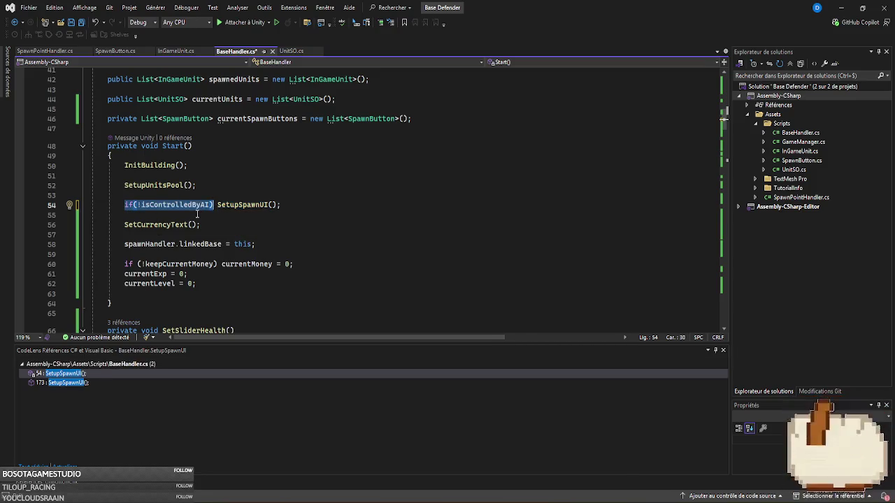
pyautogui.doubleClick(78, 383)
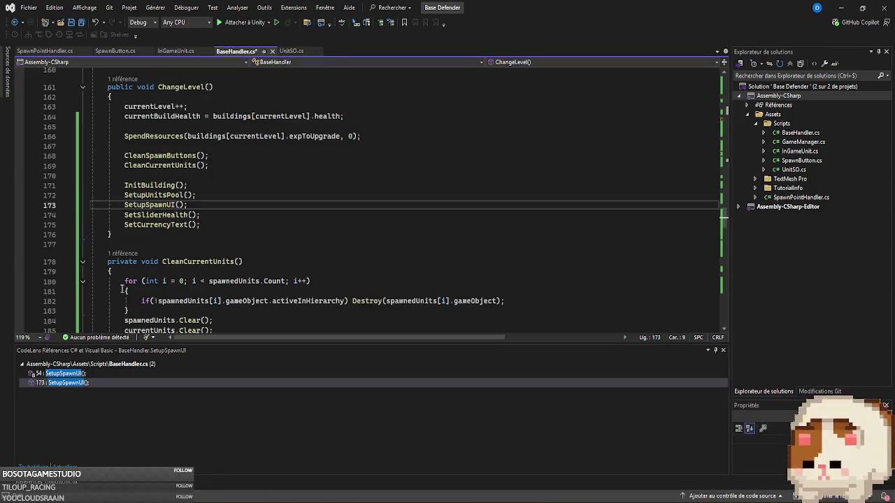
pyautogui.write('if (!isControlledByAI)')
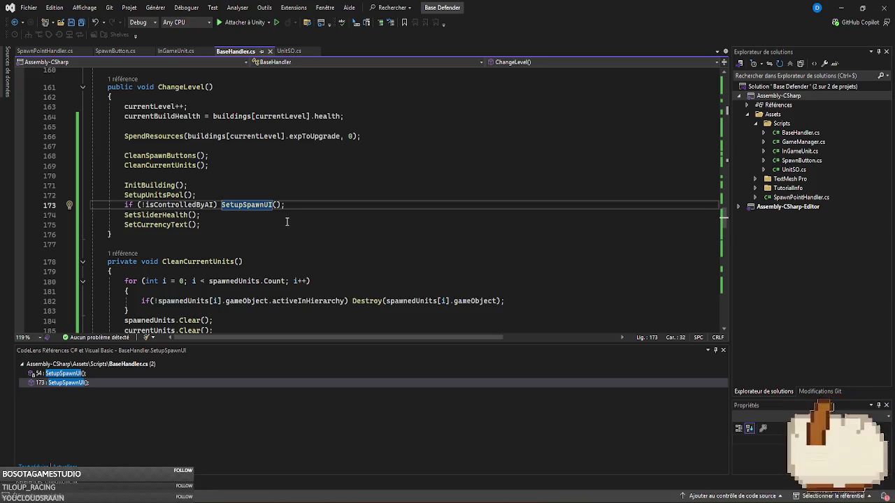
# - Close the references list, review the SetupSpawnUI definition, and switch back to Unity
pyautogui.click(723, 351)
pyautogui.moveTo(724, 300); pyautogui.dragTo(732, 159)
pyautogui.keyDown('ctrl'); pyautogui.click(242, 188); pyautogui.keyUp('ctrl')
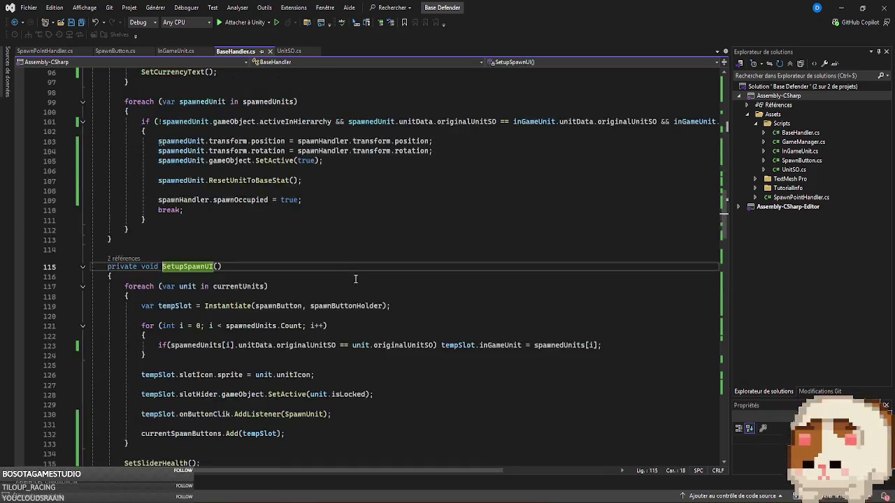
pyautogui.scroll(-3, 136, 329)
pyautogui.click(345, 326)
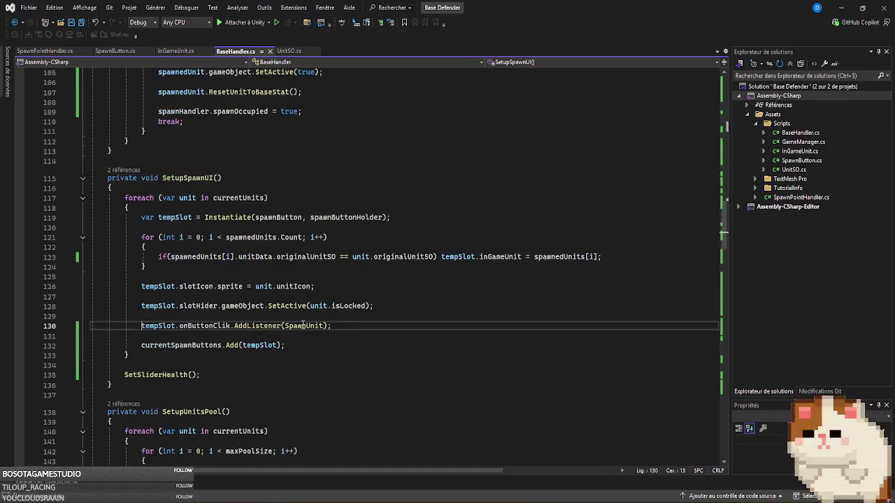
pyautogui.hotkey('alt', 'Tab')
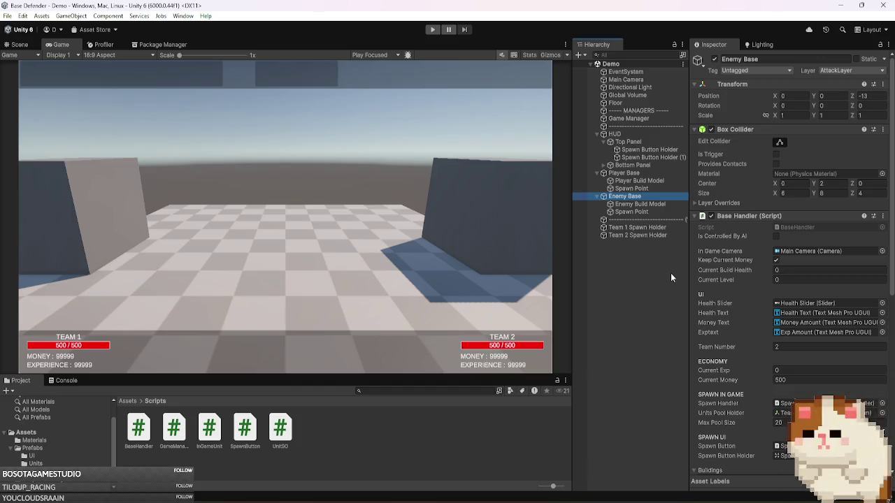
# - Tick Is Controlled By AI on the Enemy Base's Base Handler and reopen BaseHandler.cs
pyautogui.click(776, 237)
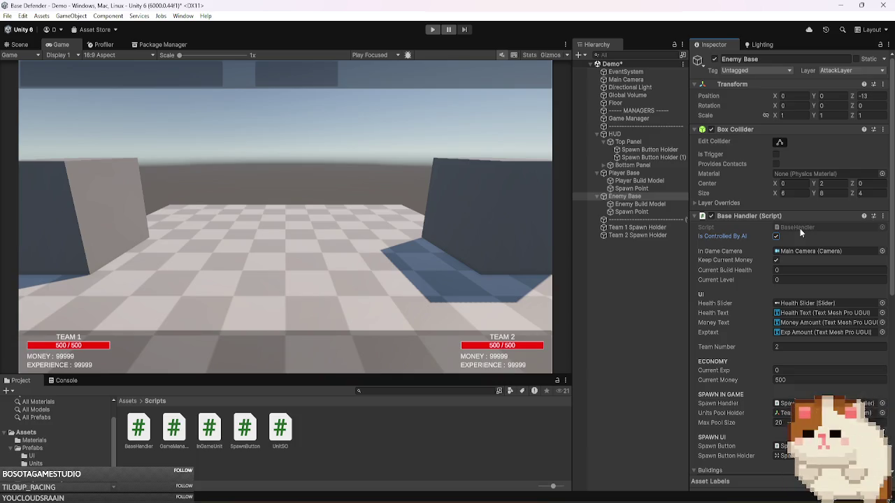
pyautogui.doubleClick(801, 231)
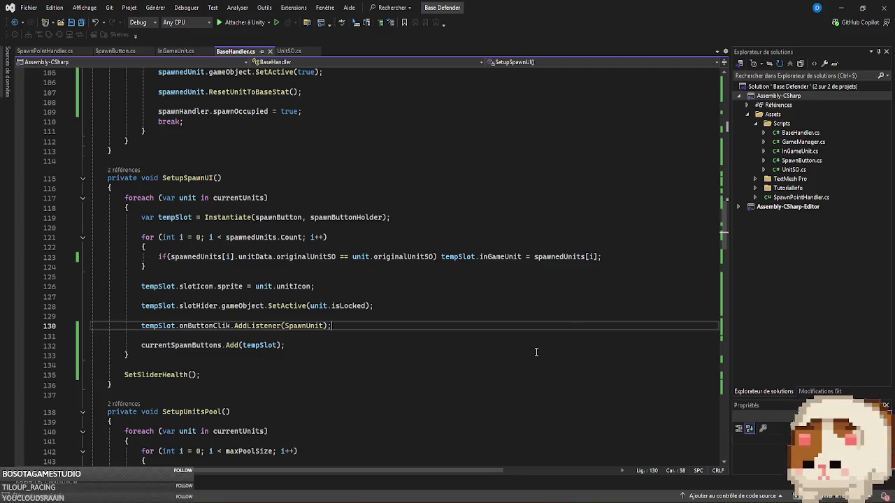
# - Jump to the SpawnUnit definition with F12 and look over the TakeDamage code
pyautogui.click(301, 325)
pyautogui.press('F12')
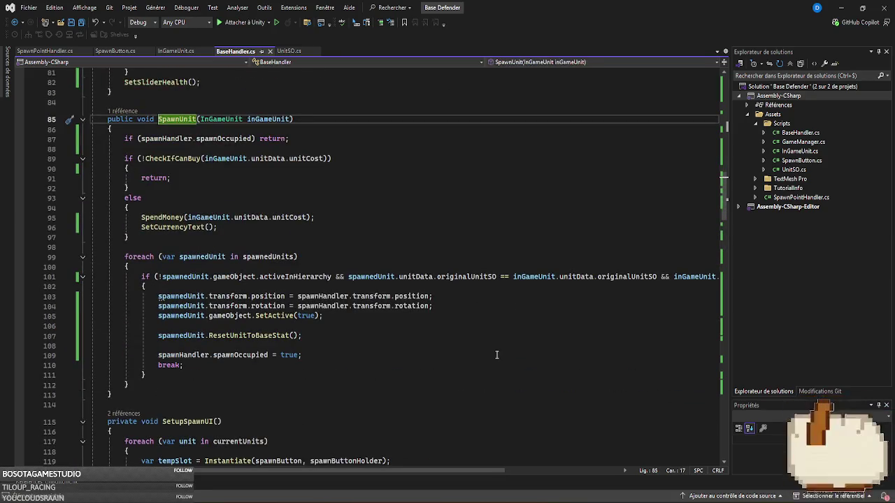
pyautogui.scroll(2, 494, 355)
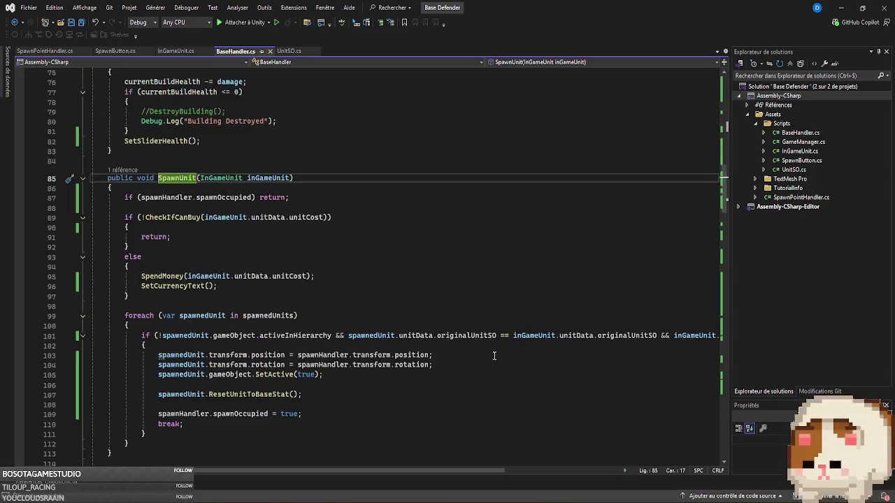
pyautogui.scroll(4, 495, 356)
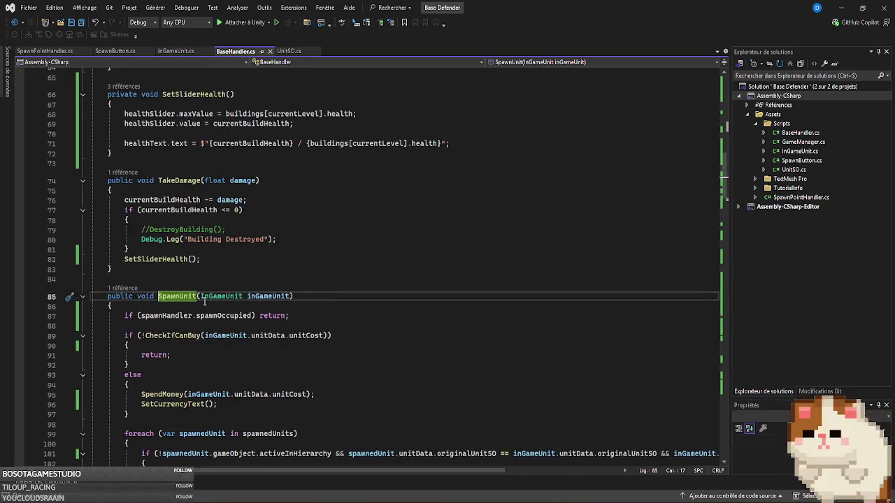
pyautogui.click(184, 269)
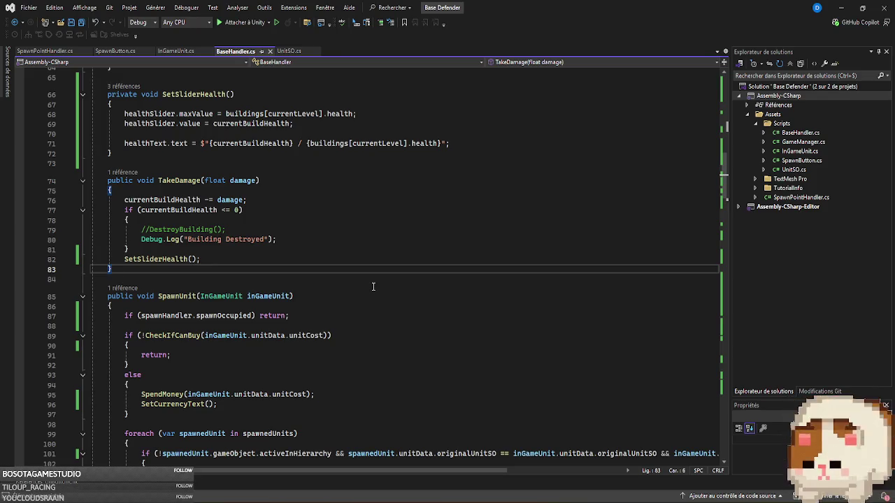
# - Review the InitBuilding and SetupUnitsPool calls in Start, then switch to Unity
pyautogui.scroll(15, 374, 286)
pyautogui.scroll(-5, 373, 286)
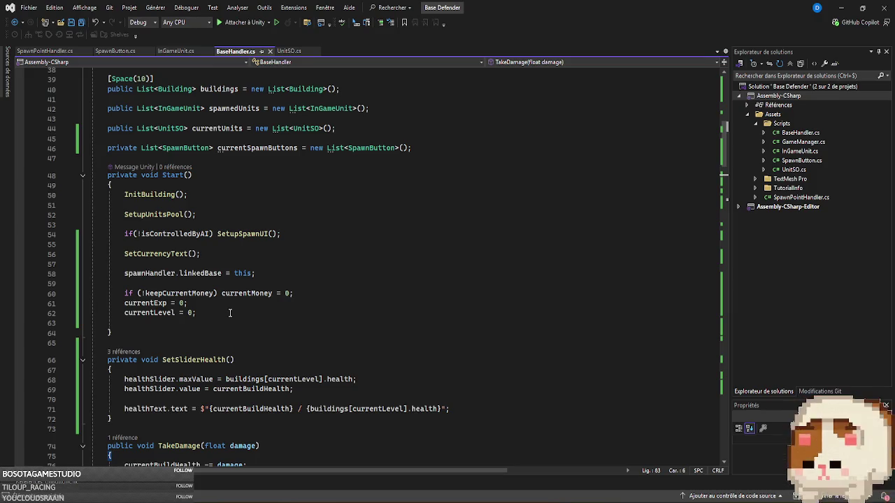
pyautogui.click(199, 196)
pyautogui.click(208, 216)
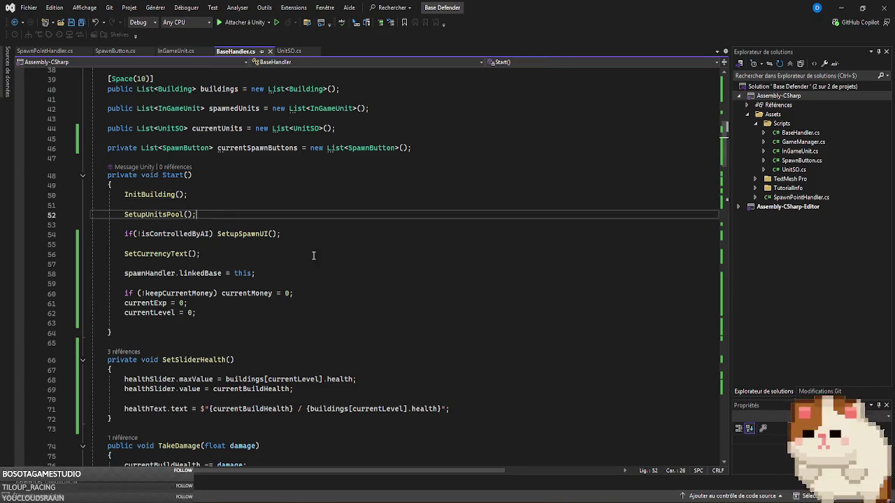
pyautogui.scroll(-12, 402, 268)
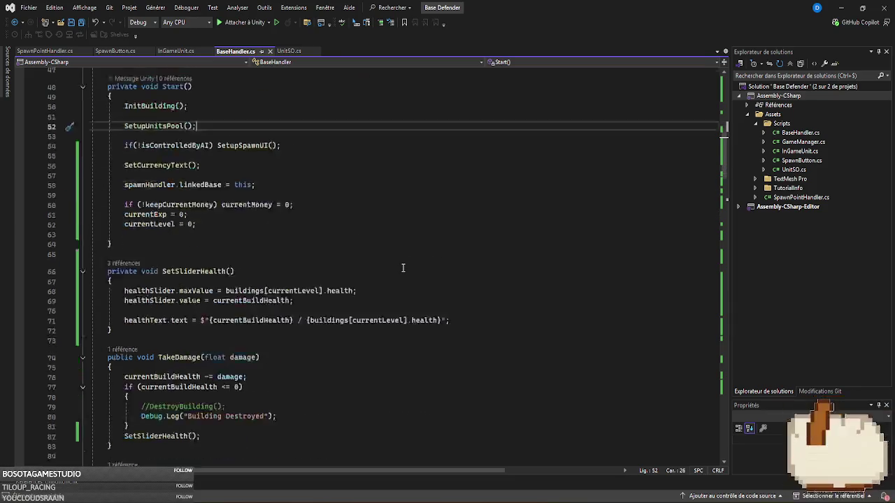
pyautogui.hotkey('alt', 'Tab')
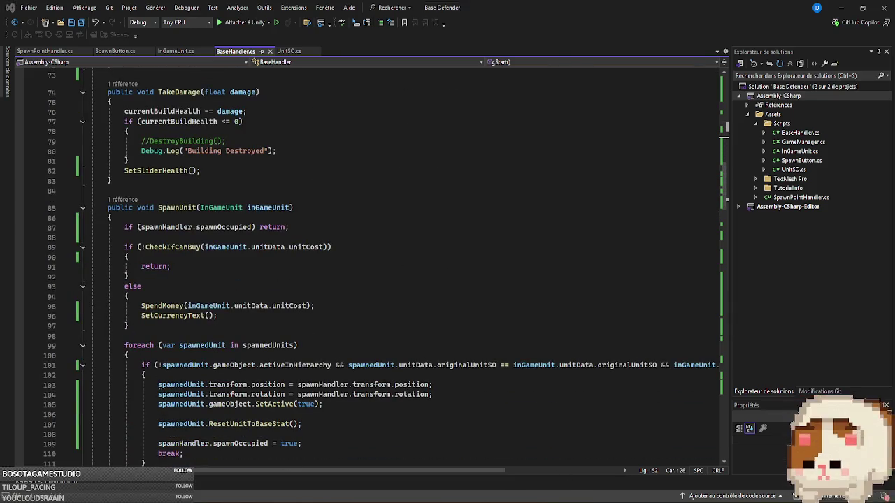
# - Run the game briefly to view the Team 1 and Team 2 bases, then stop it
pyautogui.click(433, 30)
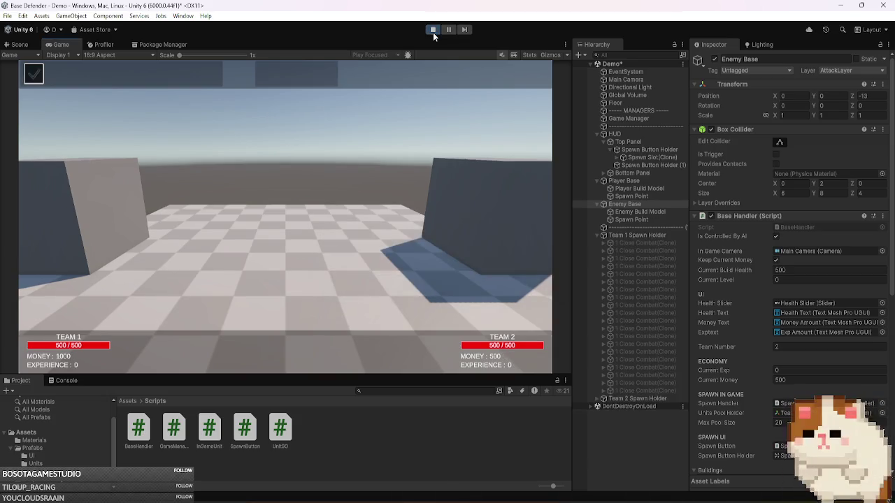
pyautogui.click(433, 30)
# - Add a new private void Update() method below Start in BaseHandler.cs
pyautogui.hotkey('alt', 'Tab')
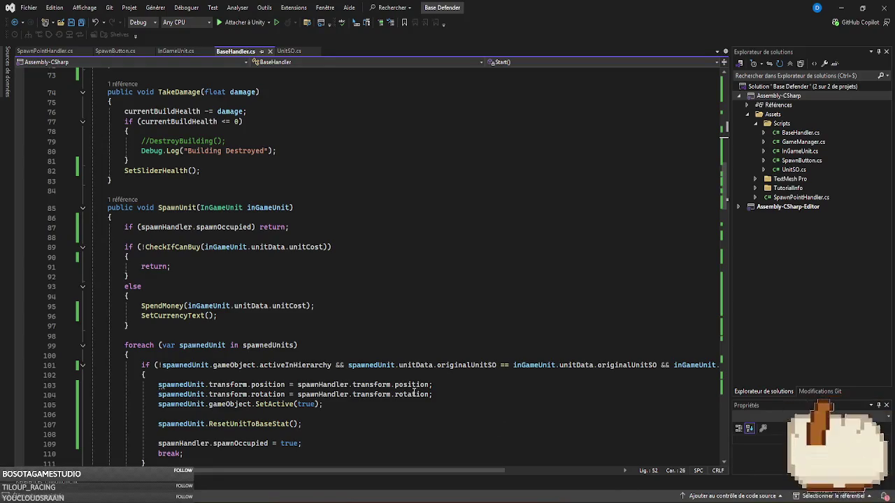
pyautogui.scroll(-7, 415, 394)
pyautogui.scroll(20, 413, 393)
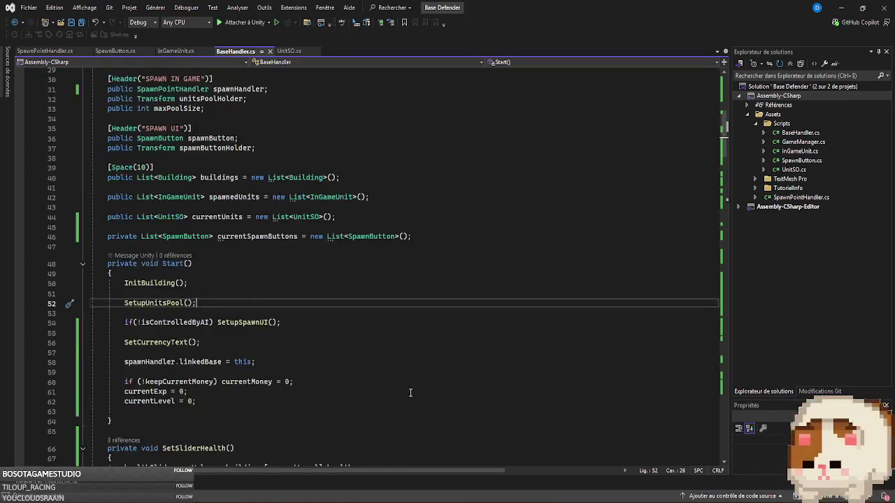
pyautogui.scroll(-7, 411, 393)
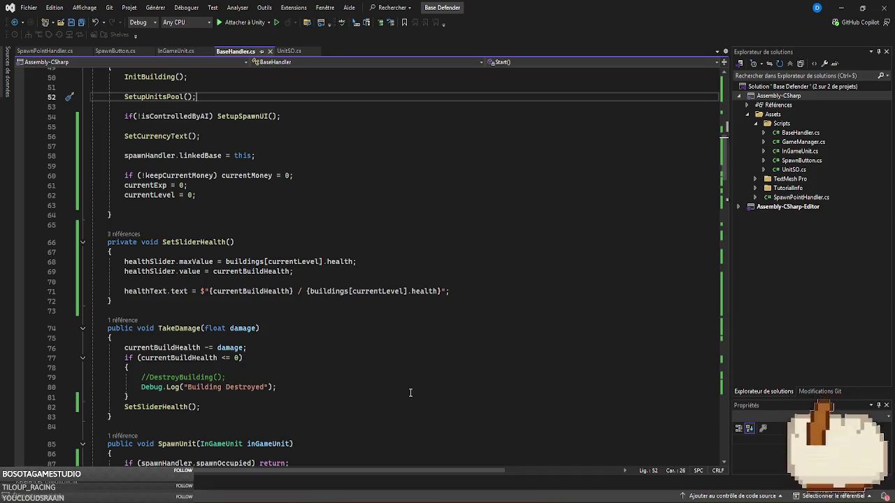
pyautogui.scroll(5, 411, 393)
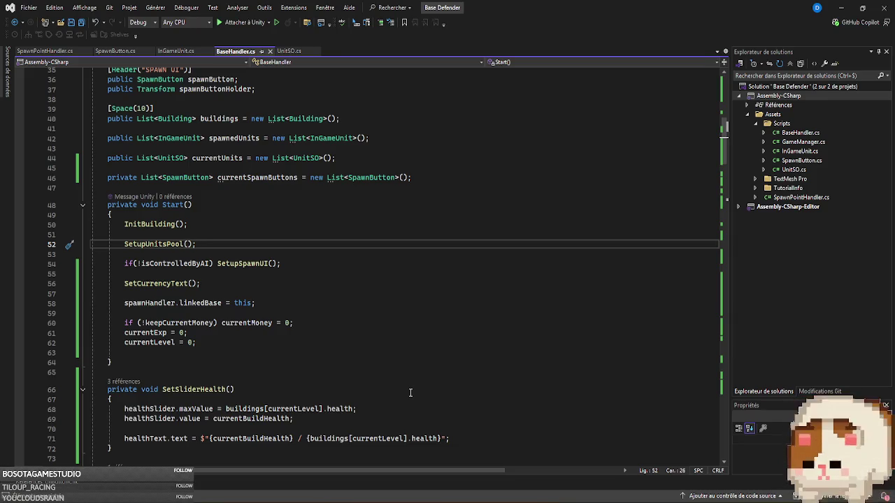
pyautogui.scroll(-5, 411, 393)
pyautogui.scroll(4, 410, 392)
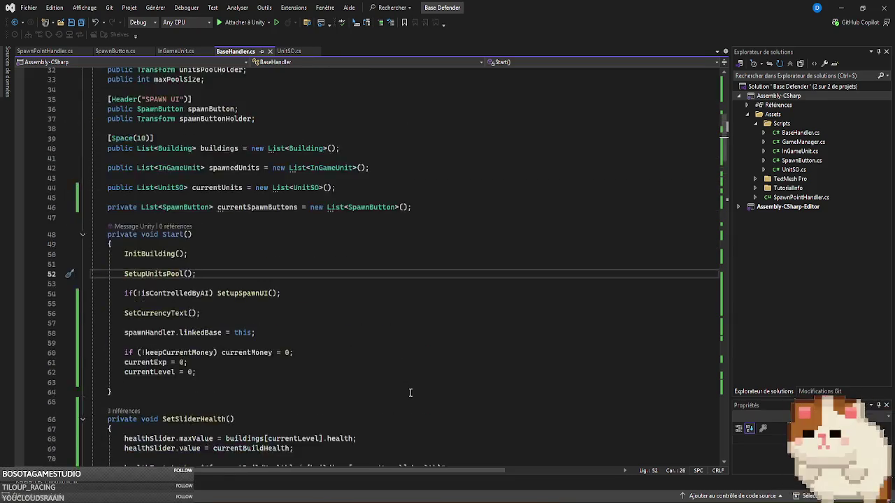
pyautogui.click(177, 335)
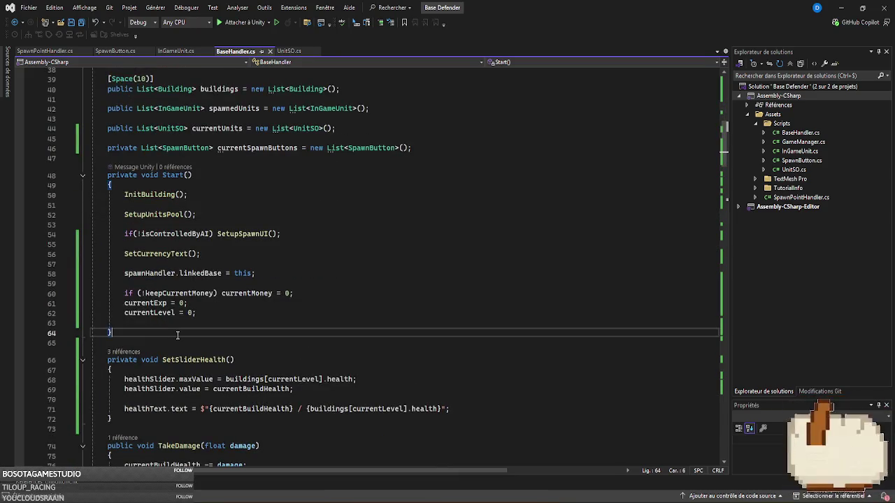
pyautogui.press('Return')
pyautogui.press('Return')
pyautogui.write('private v')
pyautogui.press('Tab')
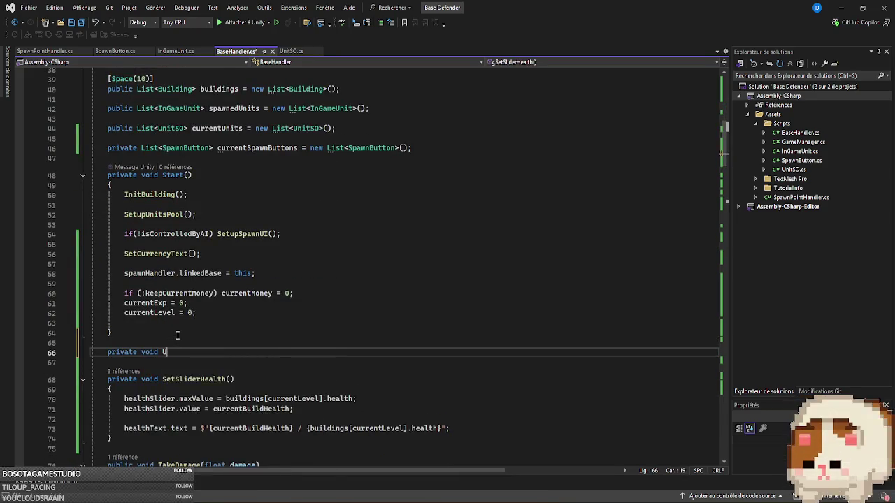
pyautogui.press('Tab')
pyautogui.press('Return')
pyautogui.write('{')
pyautogui.press('Return')
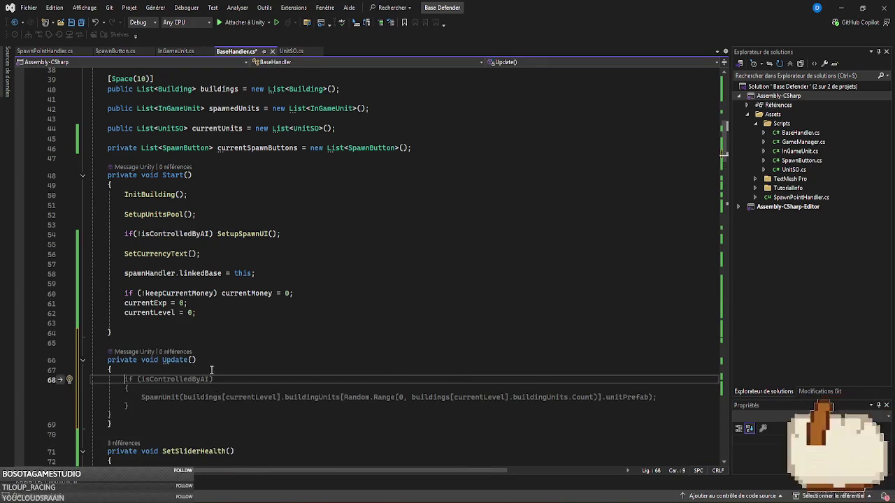
# - In Update, return early when the base is not isControlledByAI or spawnOccupied is true
pyautogui.write('if(')
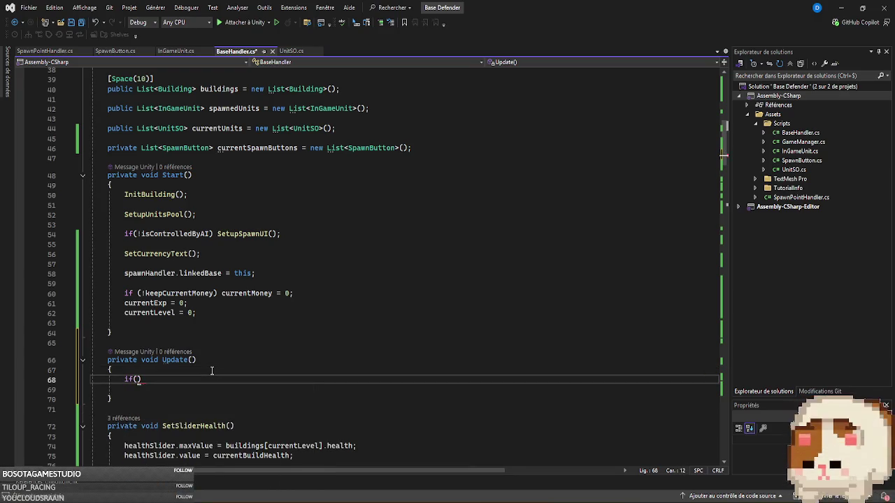
pyautogui.write('!')
pyautogui.press('Tab')
pyautogui.press('BackSpace')
pyautogui.press('BackSpace')
pyautogui.press('BackSpace')
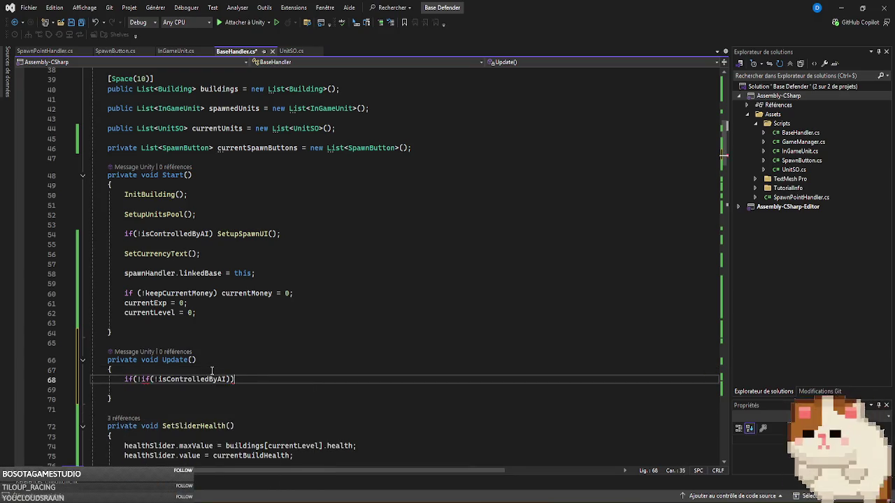
pyautogui.press('BackSpace')
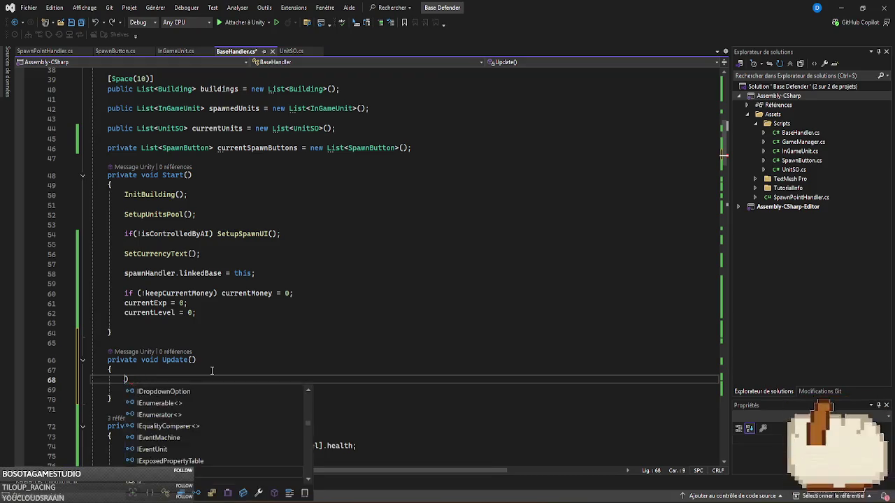
pyautogui.press('Delete')
pyautogui.press('Tab')
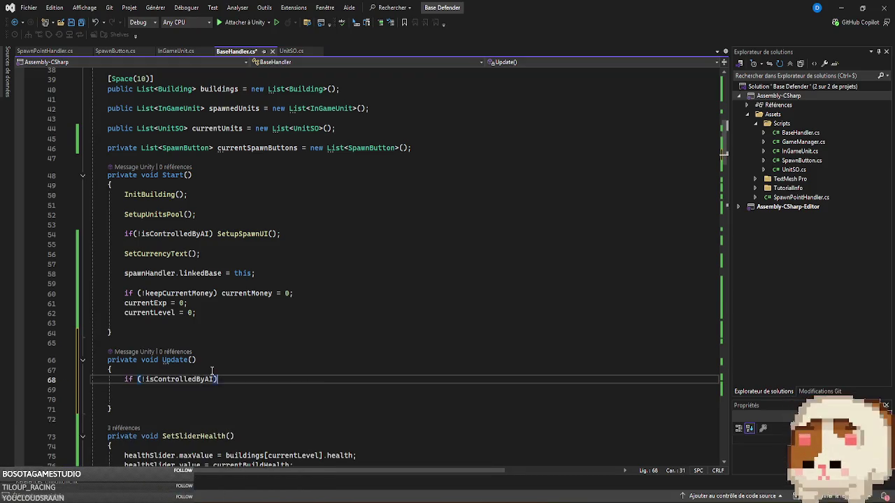
pyautogui.write(' return;')
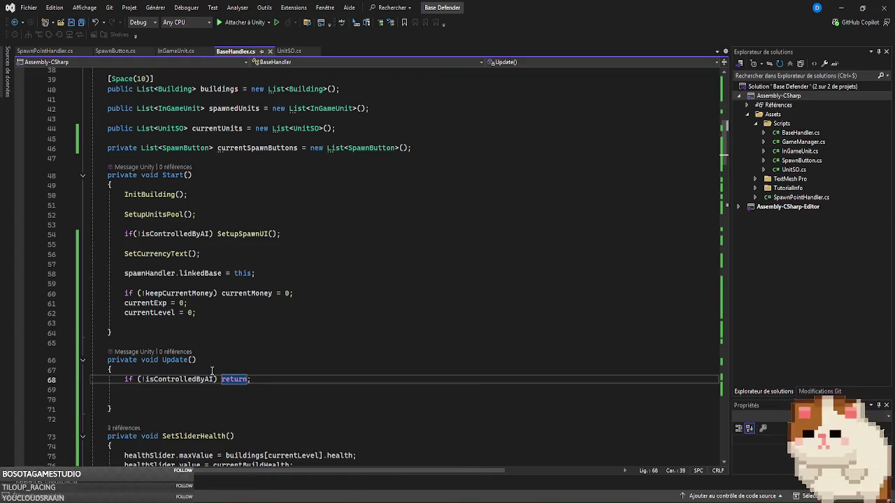
pyautogui.press('Delete')
pyautogui.press('Tab')
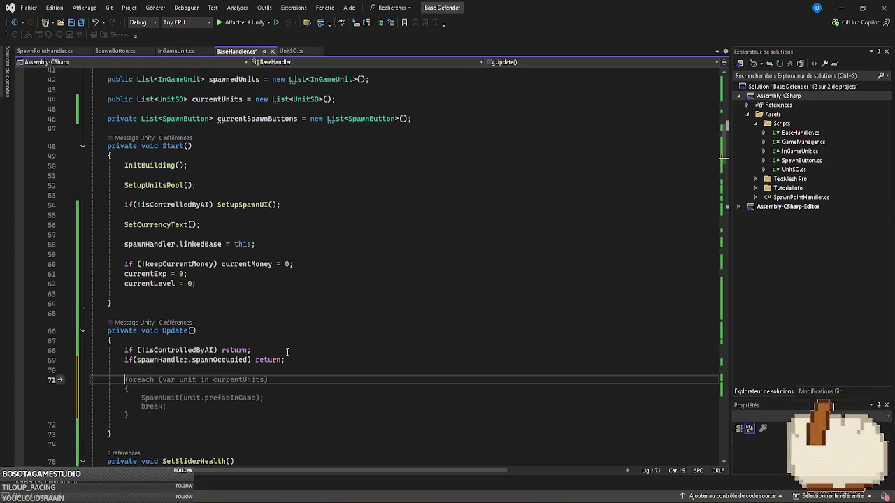
# - Add a foreach loop over the units that calls SpawnUnit(unit) instead of passing .prefabInGame
pyautogui.press('Tab')
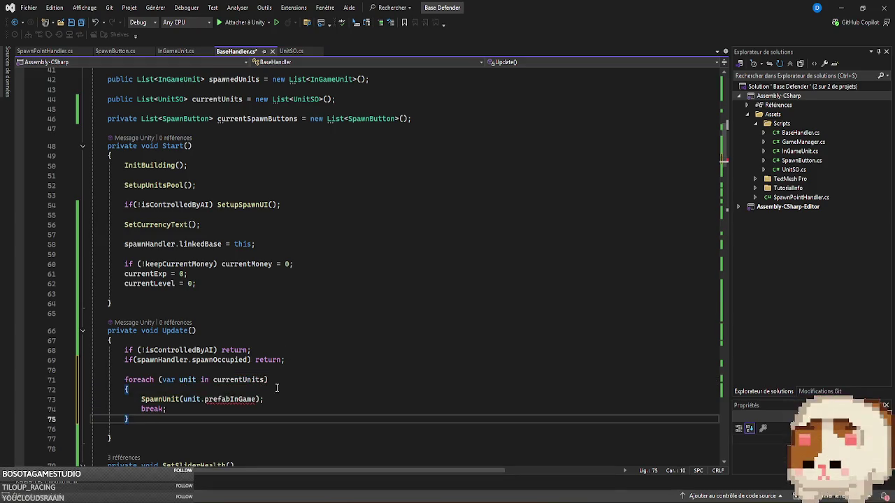
pyautogui.moveTo(156, 401)
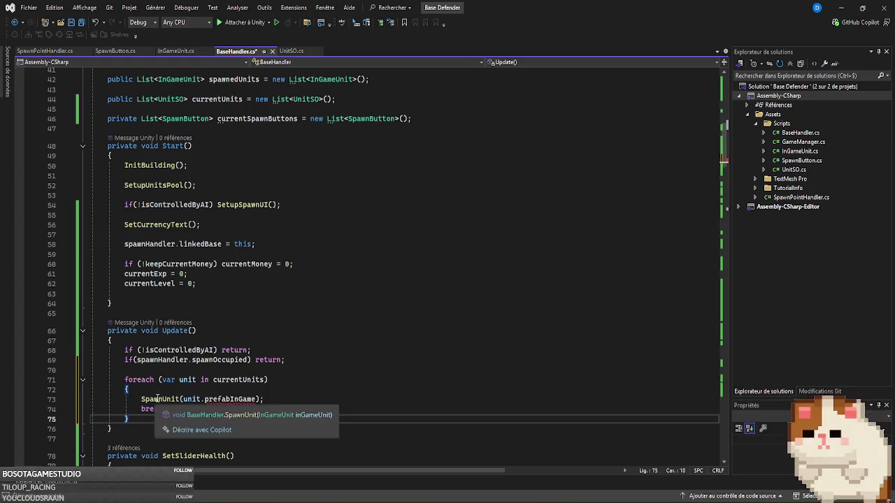
pyautogui.moveTo(202, 399); pyautogui.dragTo(257, 400)
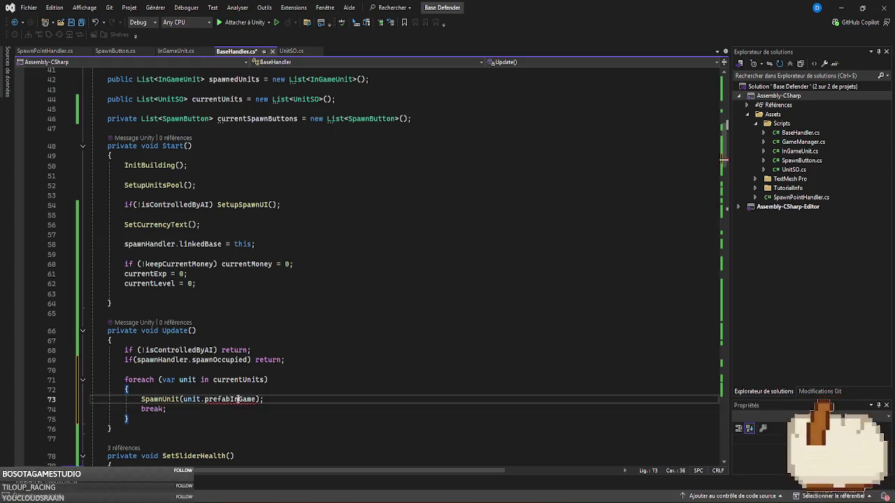
pyautogui.press('BackSpace')
pyautogui.write('()')
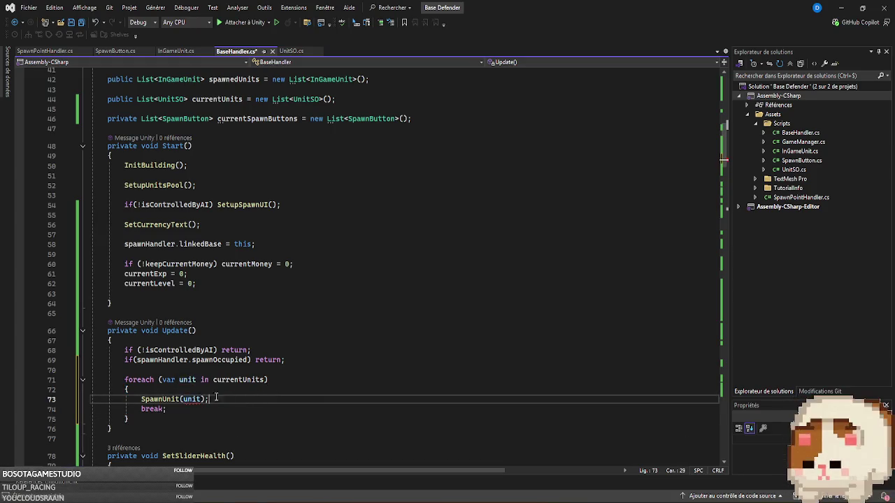
# - Inspect the SpawnUnit method's signature using Go to Definition (F12)
pyautogui.scroll(-8, 534, 319)
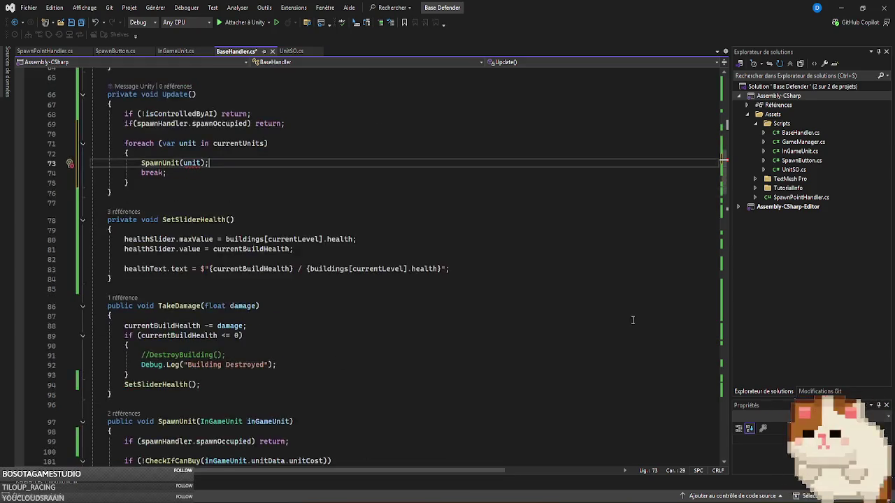
pyautogui.scroll(-6, 631, 320)
pyautogui.scroll(7, 609, 303)
pyautogui.click(160, 167)
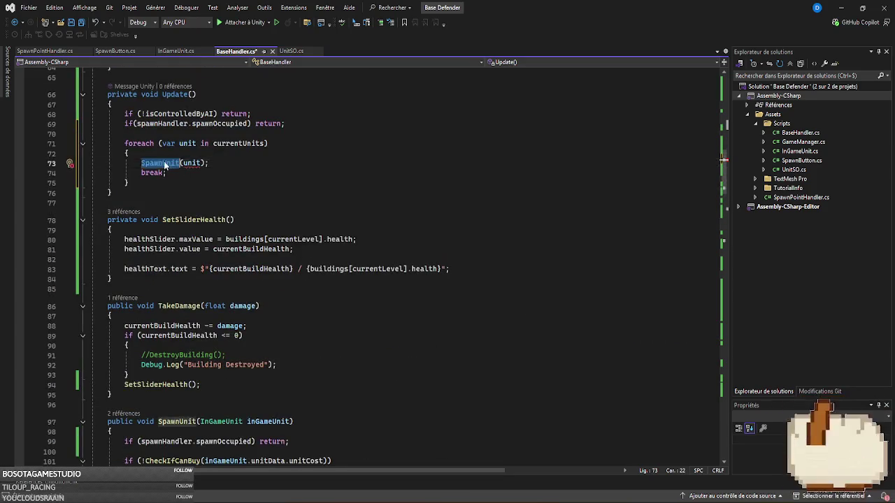
pyautogui.press('F12')
pyautogui.click(308, 266)
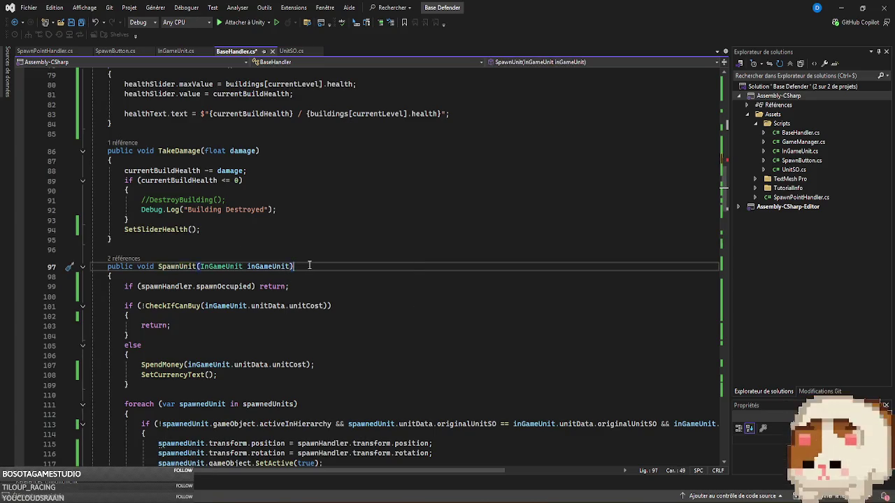
pyautogui.scroll(-2, 370, 333)
pyautogui.scroll(-3, 370, 333)
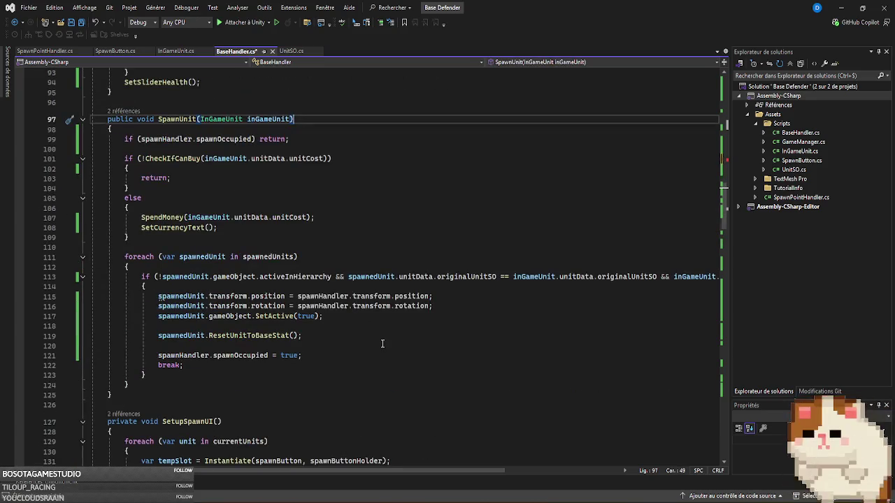
pyautogui.moveTo(262, 123)
pyautogui.press('Left')
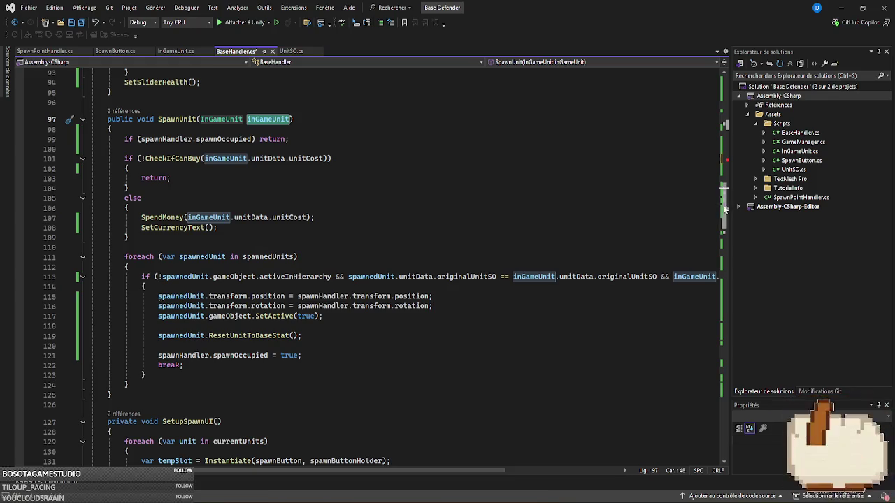
# - Make the foreach iterate spawnedUnits instead of currentUnits, then save BaseHandler.cs
pyautogui.moveTo(724, 208); pyautogui.dragTo(729, 139)
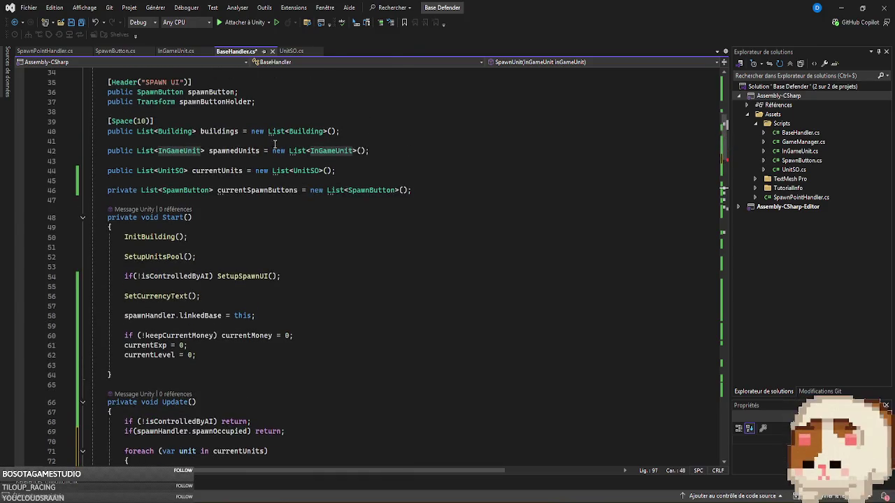
pyautogui.click(242, 150)
pyautogui.scroll(-10, 406, 336)
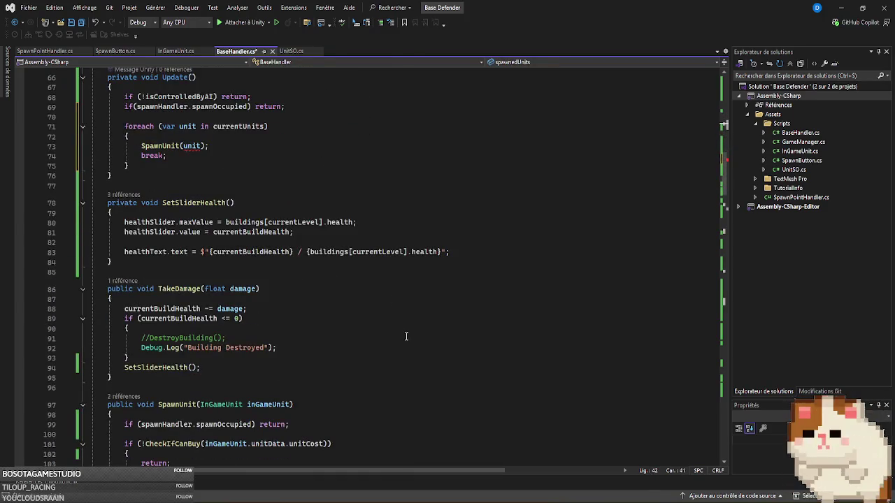
pyautogui.scroll(4, 406, 337)
pyautogui.doubleClick(240, 245)
pyautogui.hotkey('ctrl', 'v')
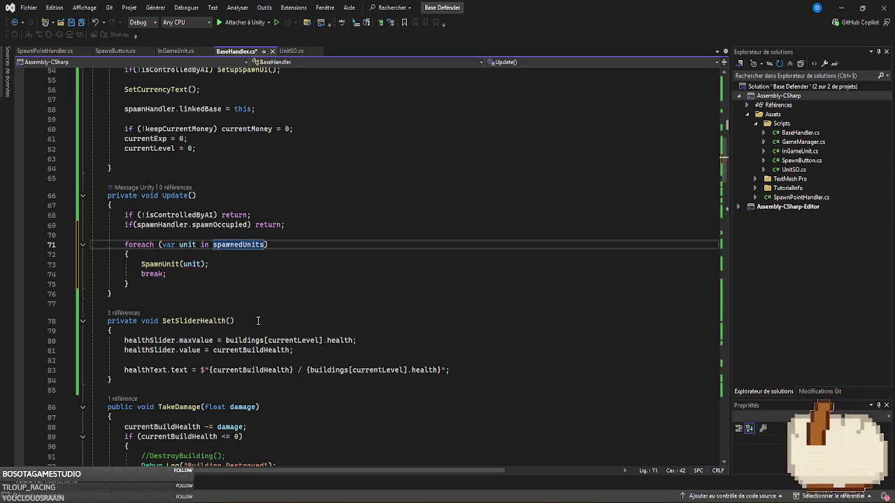
pyautogui.hotkey('ctrl', 's')
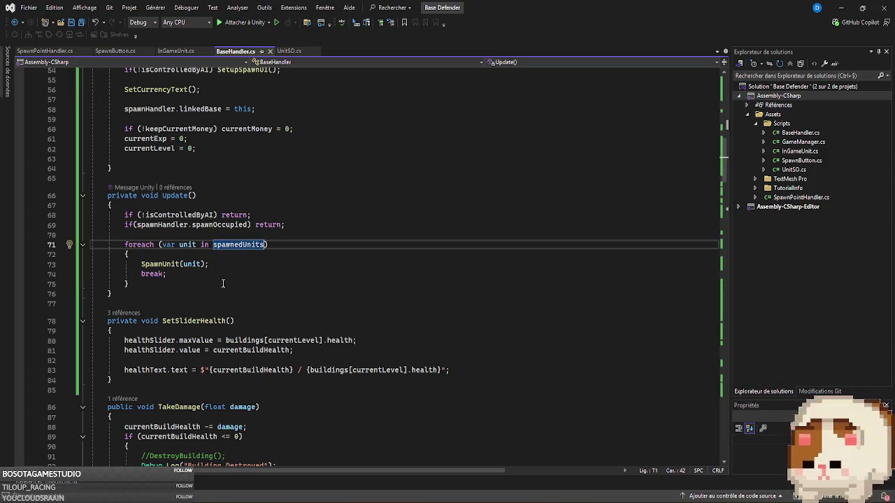
# - Recheck SpawnUnit's definition and the line 73 call, then return to Unity to recompile
pyautogui.keyDown('ctrl'); pyautogui.click(168, 264); pyautogui.keyUp('ctrl')
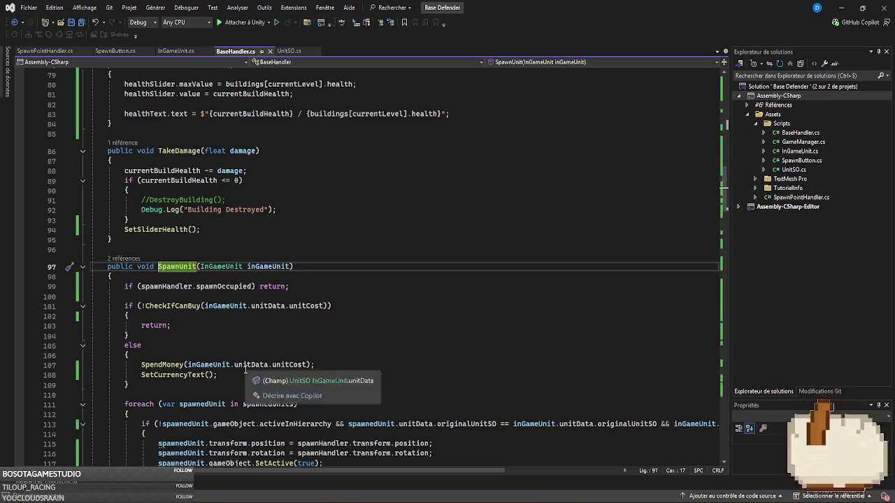
pyautogui.scroll(10, 246, 369)
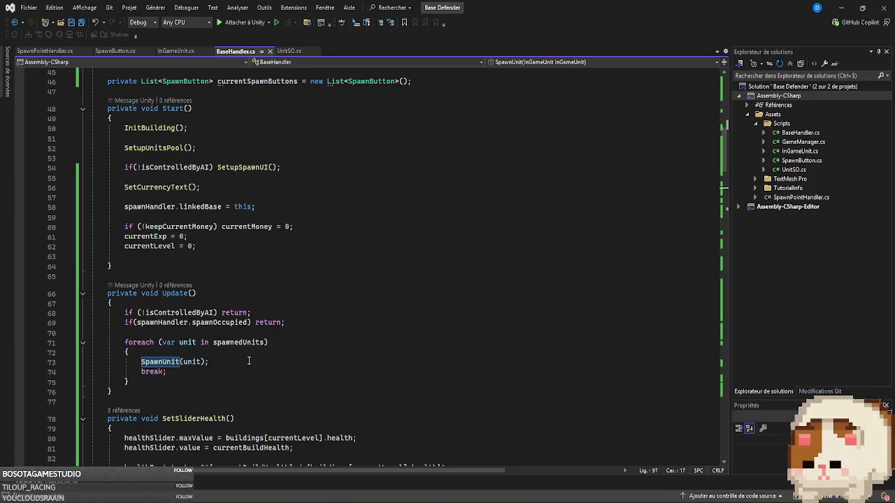
pyautogui.click(249, 361)
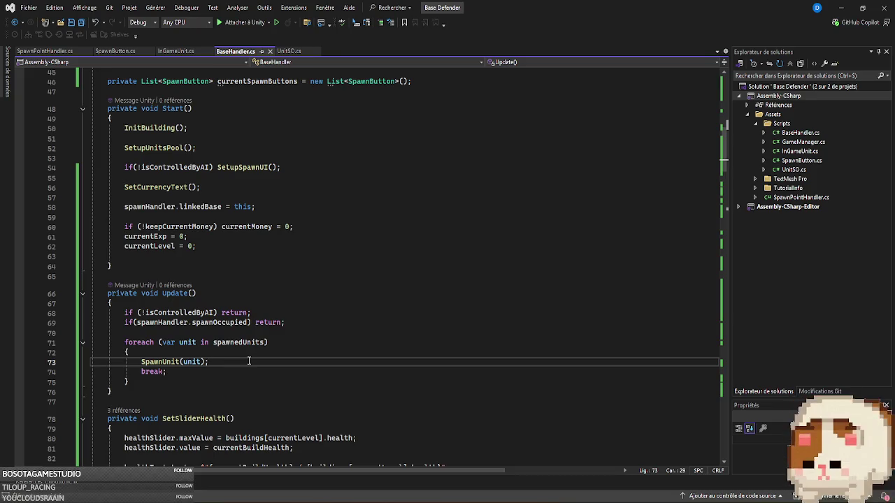
pyautogui.hotkey('alt', 'Tab')
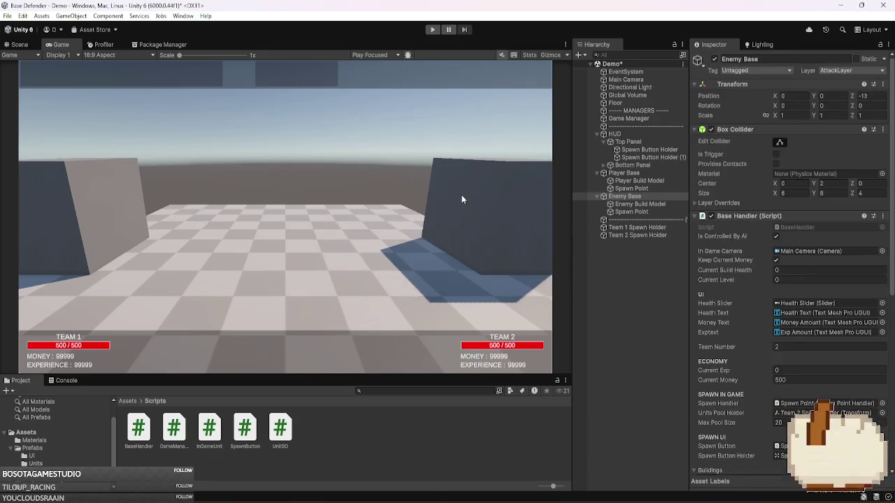
# - Enter Play mode and use the spawn slot button six times to spawn Team 1 units
pyautogui.click(432, 29)
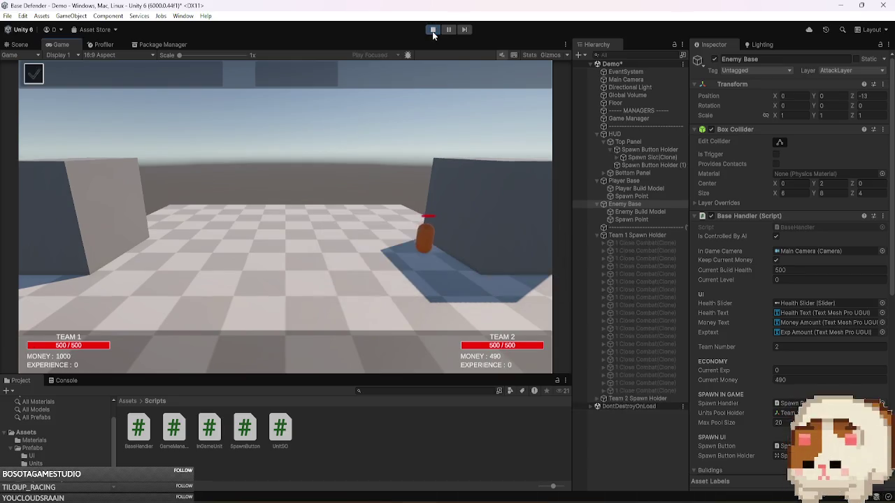
pyautogui.click(35, 74)
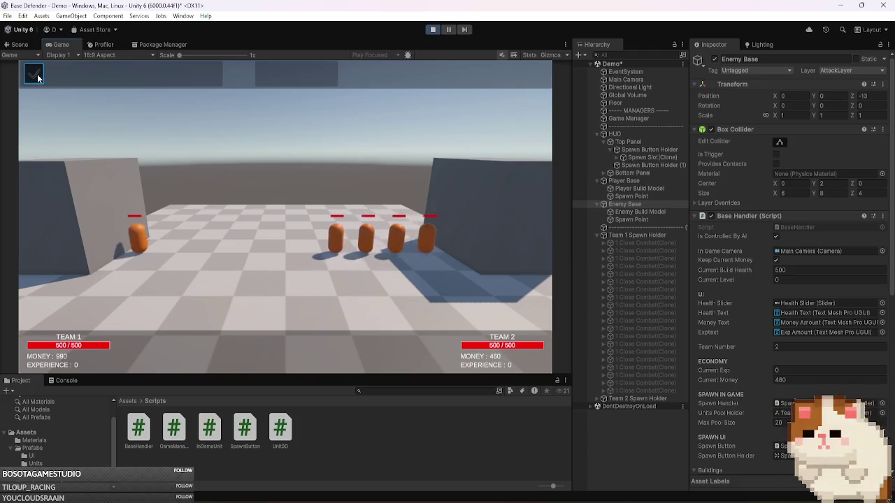
pyautogui.click(37, 76)
pyautogui.click(36, 75)
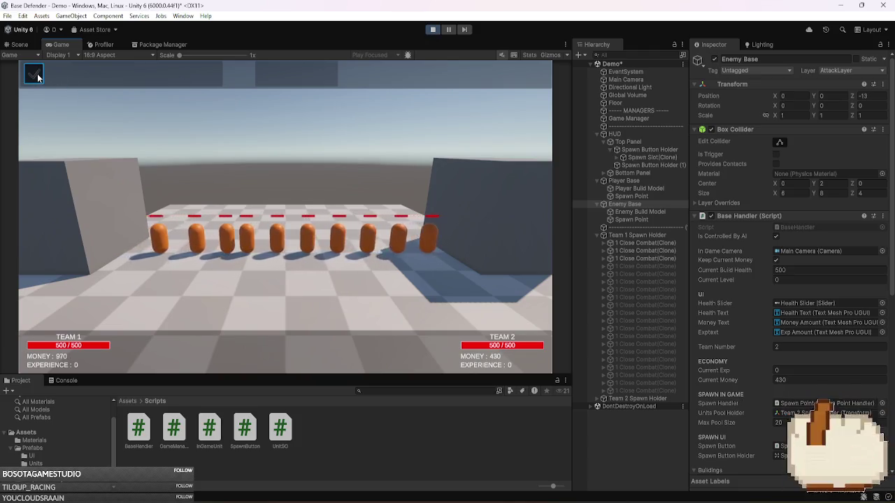
pyautogui.click(36, 75)
pyautogui.click(36, 75)
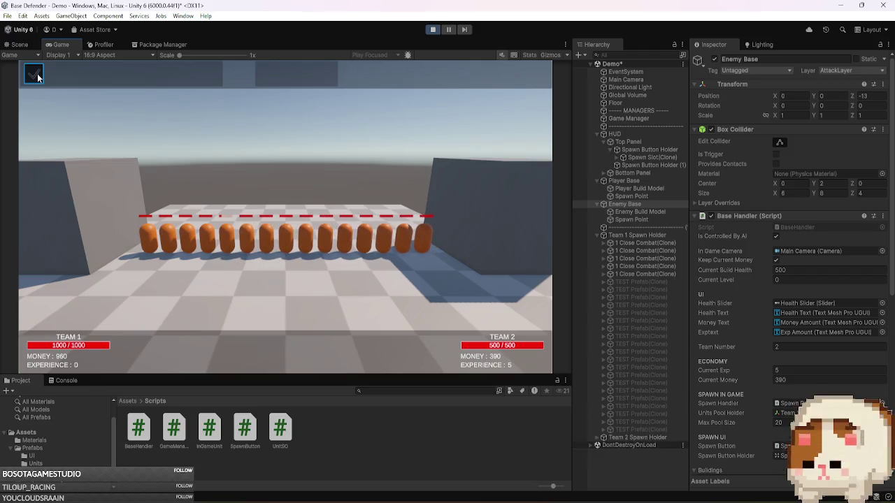
pyautogui.click(37, 78)
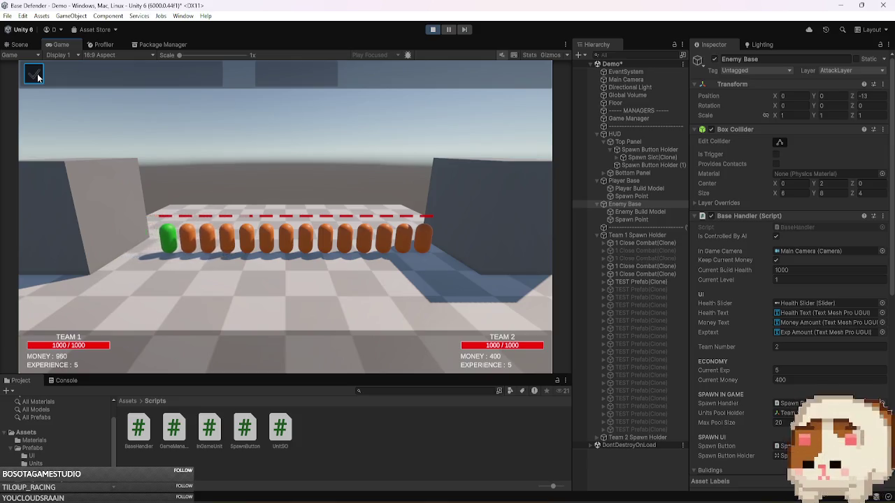
# - Spawn four more Team 1 units so five green units face the AI row
pyautogui.click(38, 78)
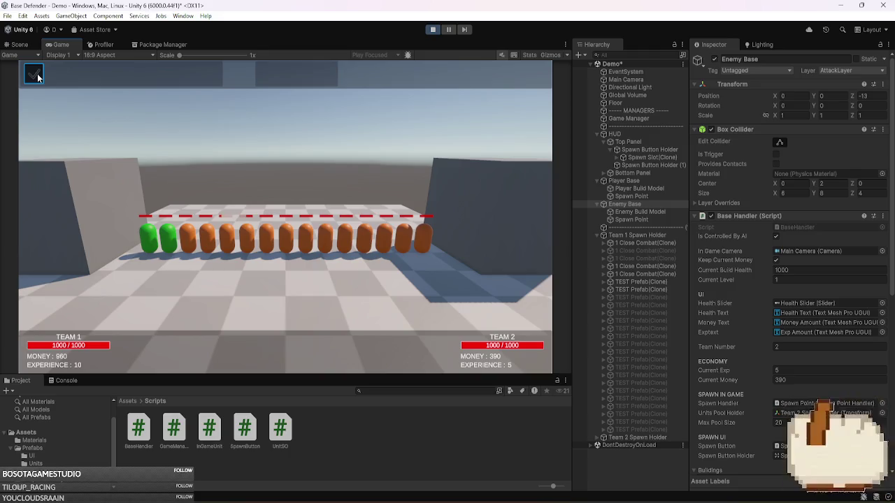
pyautogui.click(37, 78)
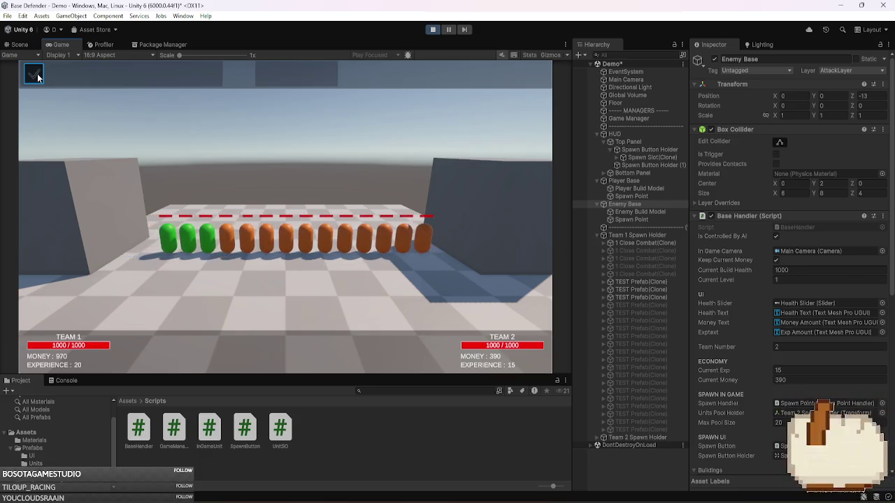
pyautogui.click(38, 78)
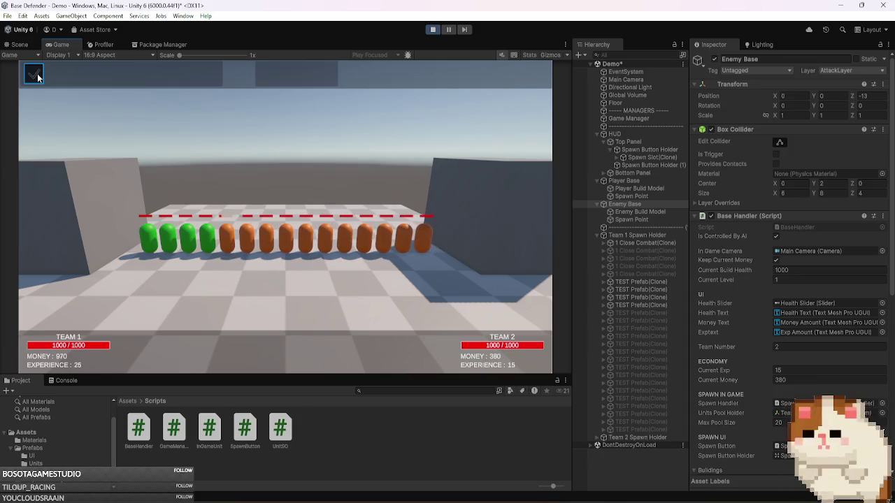
pyautogui.click(37, 78)
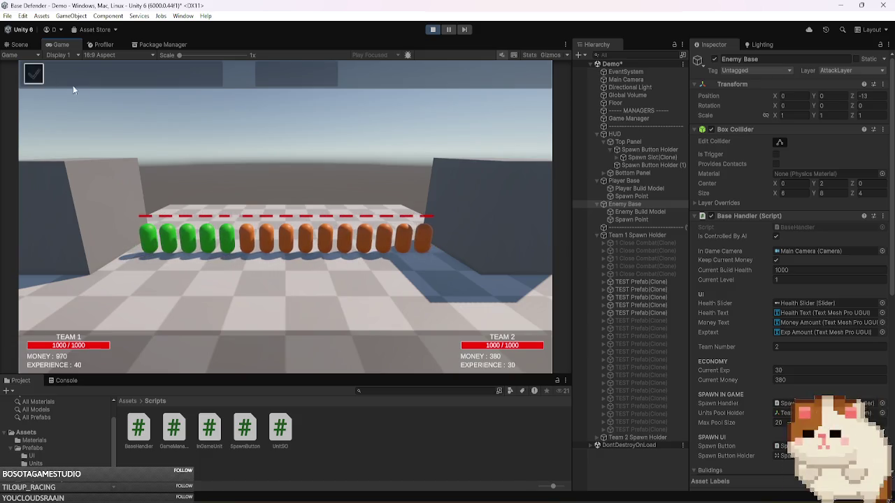
# - Stop the running game
pyautogui.click(432, 30)
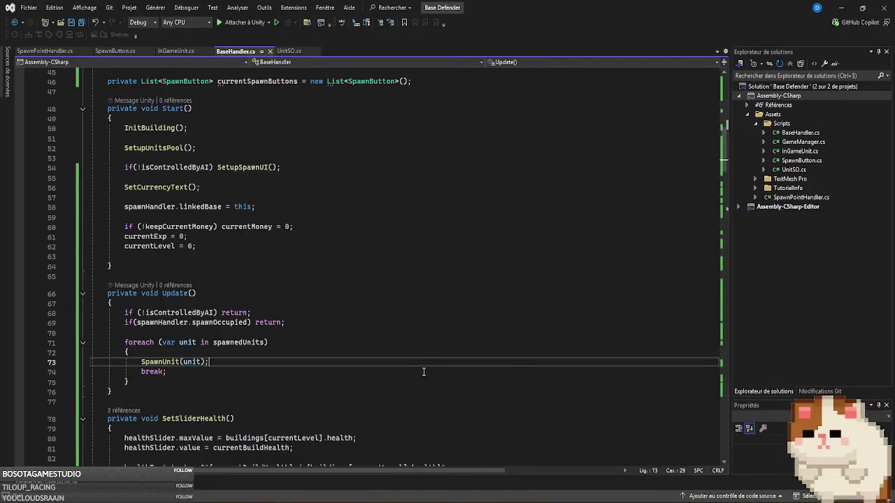
# - Scroll down BaseHandler.cs to review the SetSliderHealth method
pyautogui.scroll(-4, 423, 372)
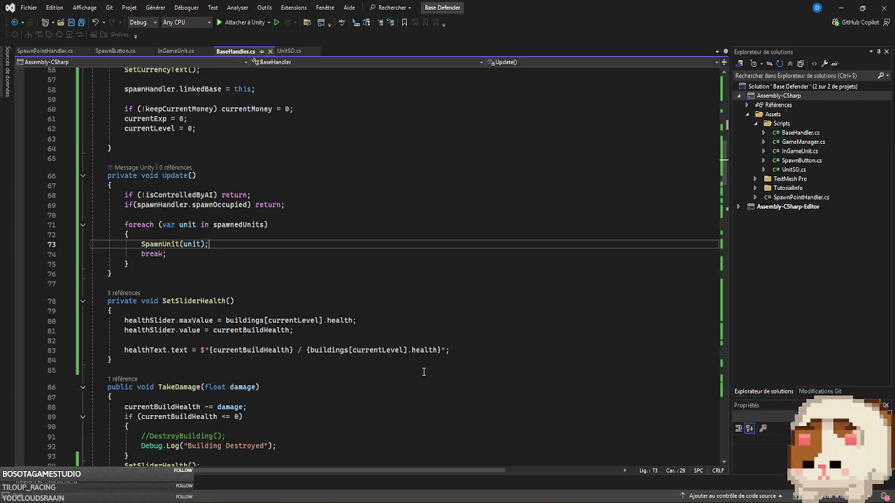
pyautogui.moveTo(601, 500)
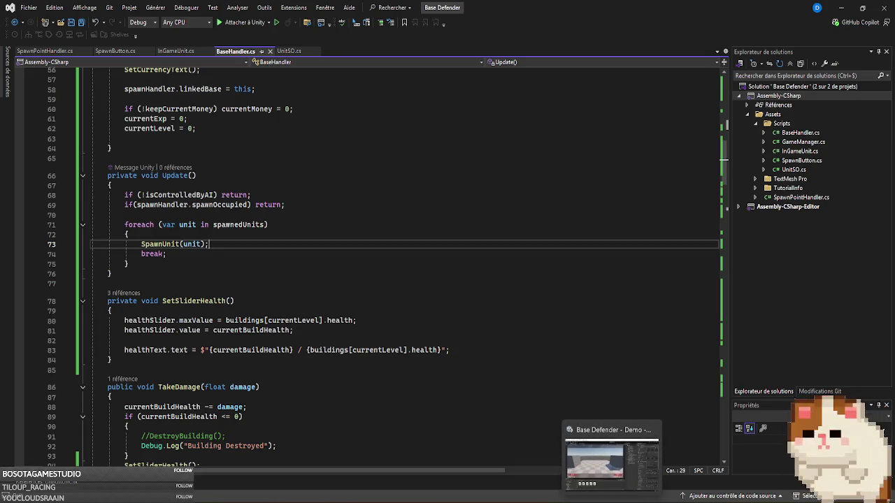
pyautogui.click(374, 322)
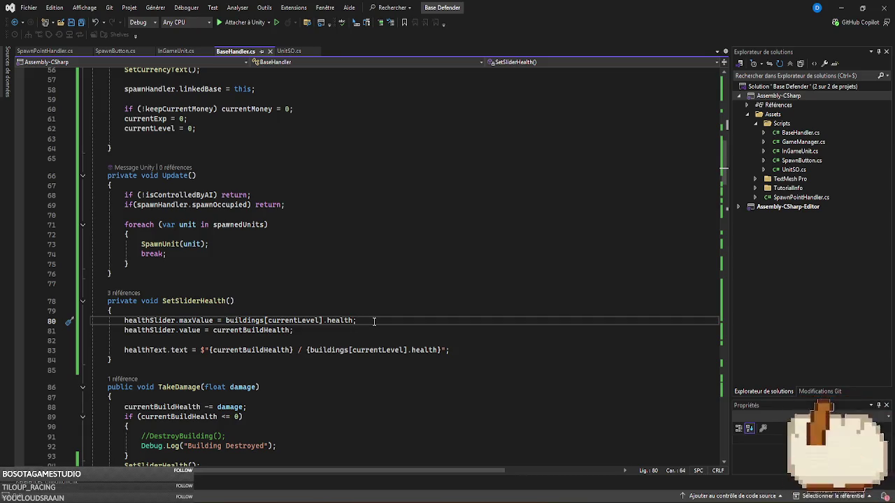
pyautogui.hotkey('alt', 'Tab')
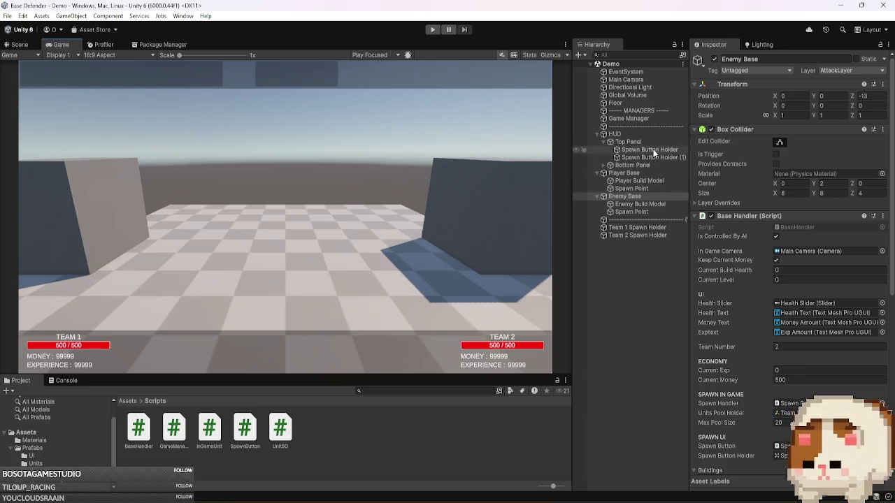
pyautogui.click(649, 141)
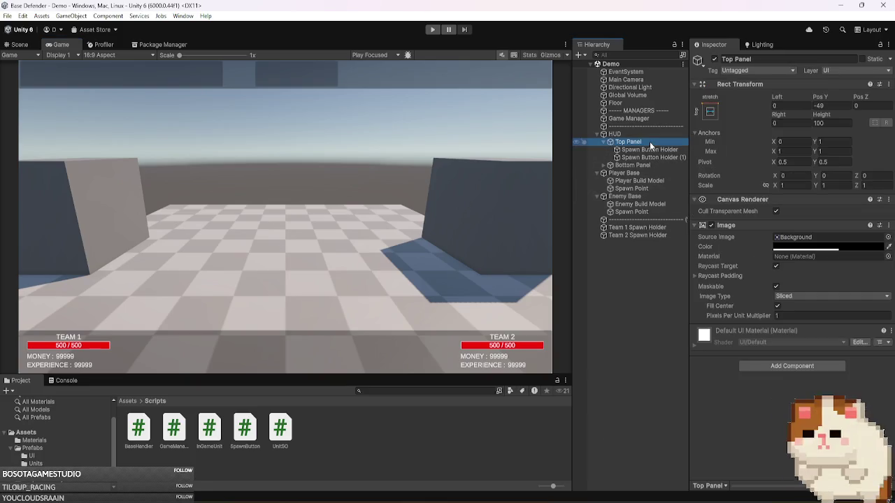
pyautogui.press('Left')
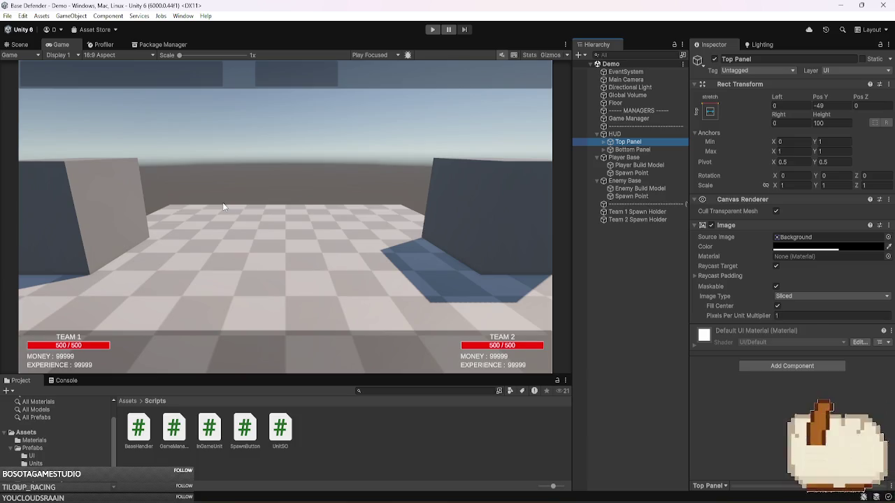
pyautogui.click(648, 182)
pyautogui.click(714, 60)
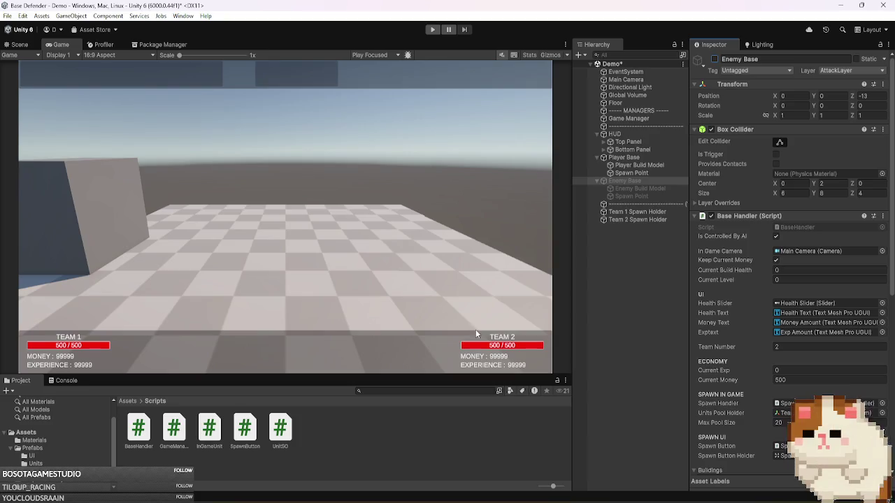
pyautogui.click(634, 158)
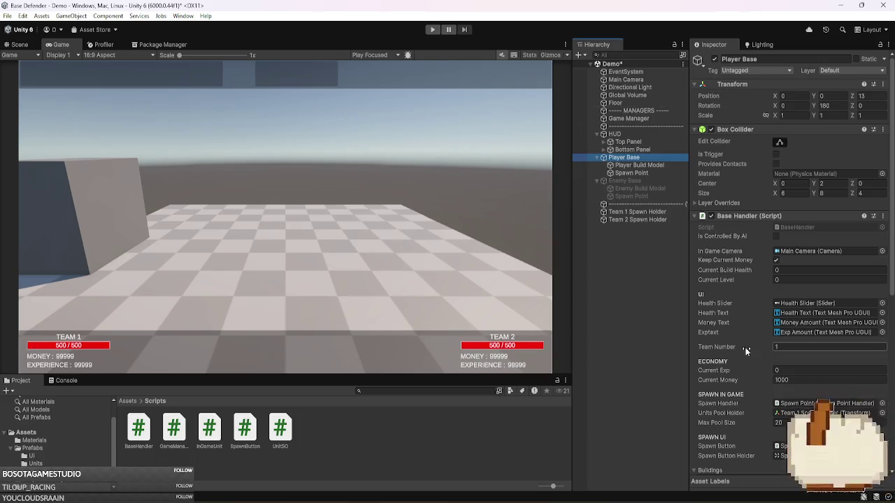
pyautogui.scroll(-5, 745, 348)
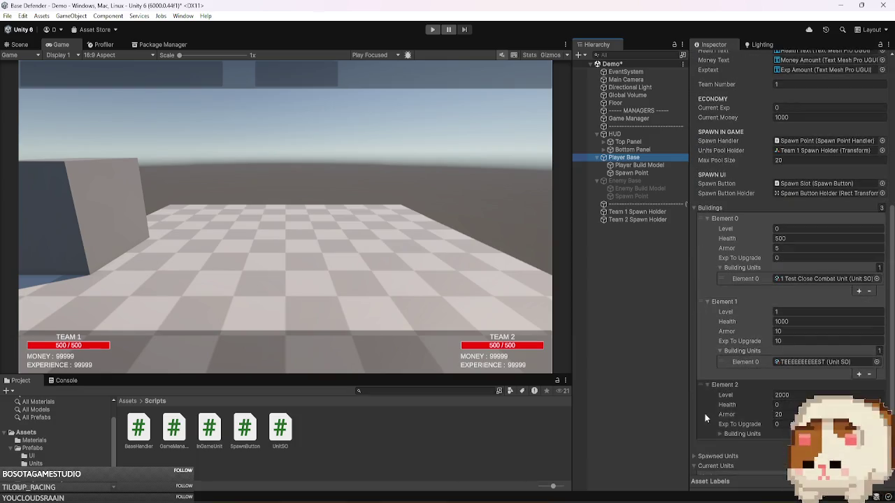
pyautogui.scroll(8, 692, 423)
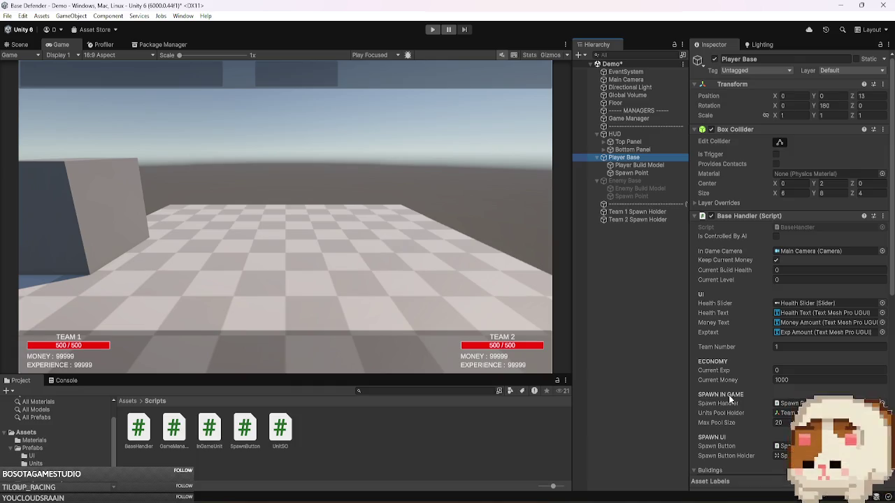
pyautogui.click(658, 179)
pyautogui.click(714, 60)
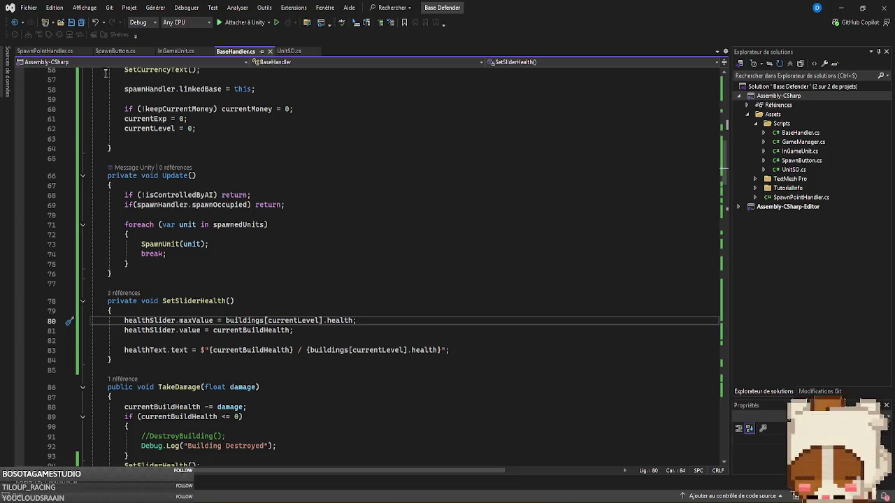
# - In SpawnButton.cs, make onButtonClik a UnityEvent<int, InGameUnit> invoked with inGameUnit.teamNumber and inGameUnit
pyautogui.click(115, 51)
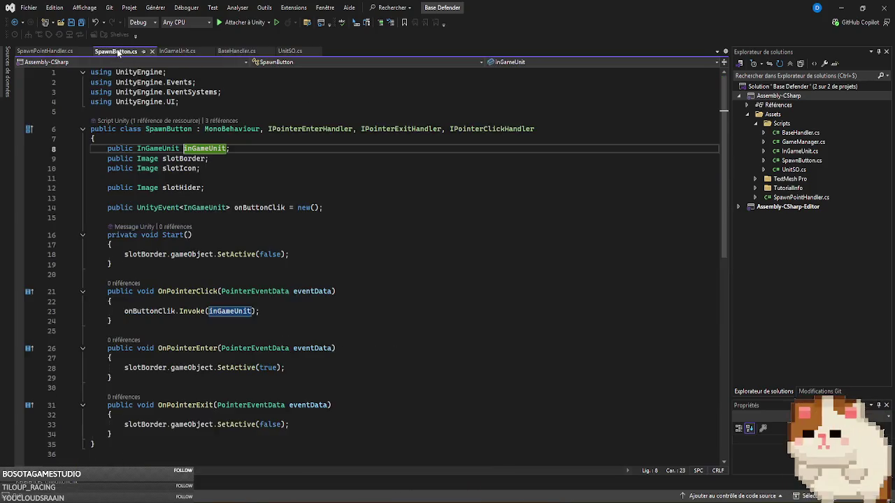
pyautogui.doubleClick(190, 312)
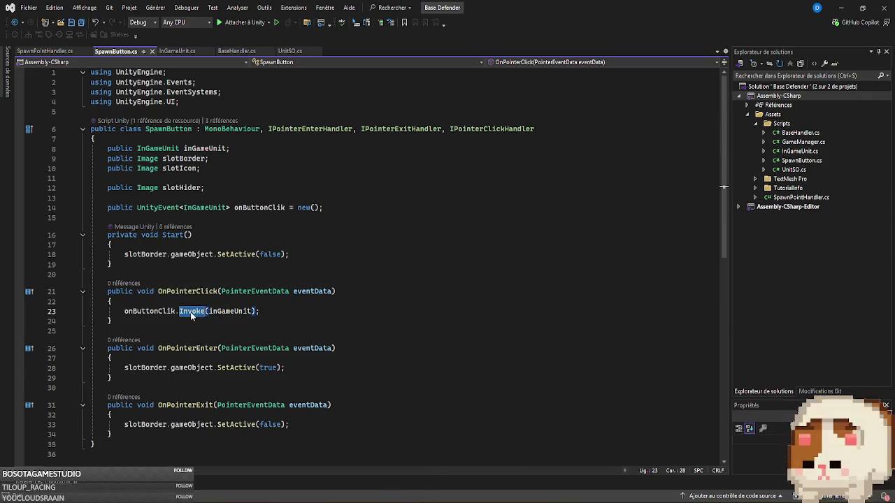
pyautogui.moveTo(203, 149)
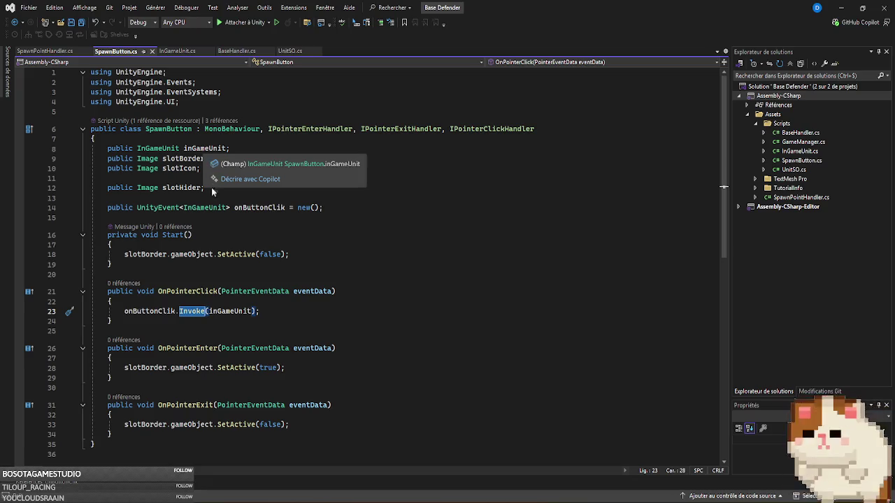
pyautogui.moveTo(184, 208)
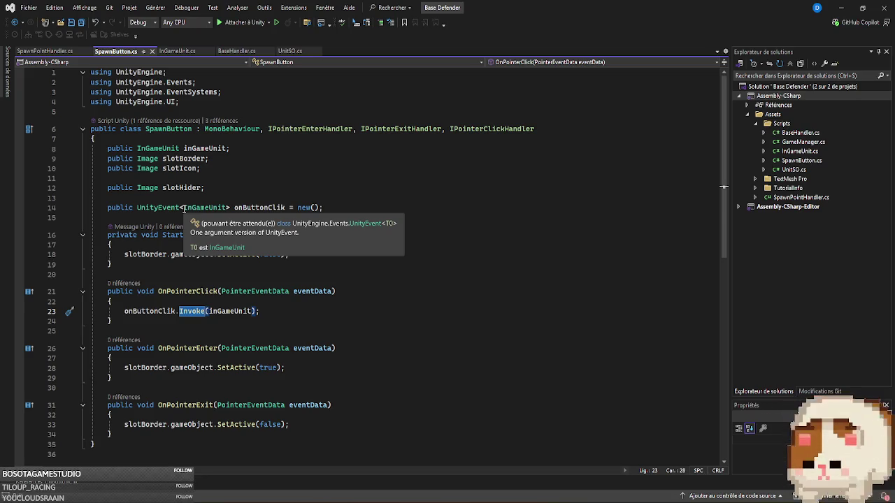
pyautogui.click(184, 207)
pyautogui.write('int,')
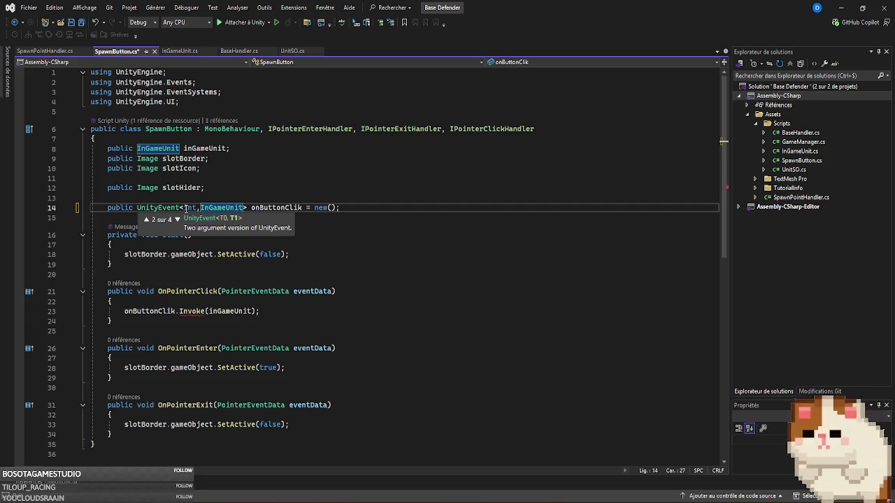
pyautogui.click(209, 311)
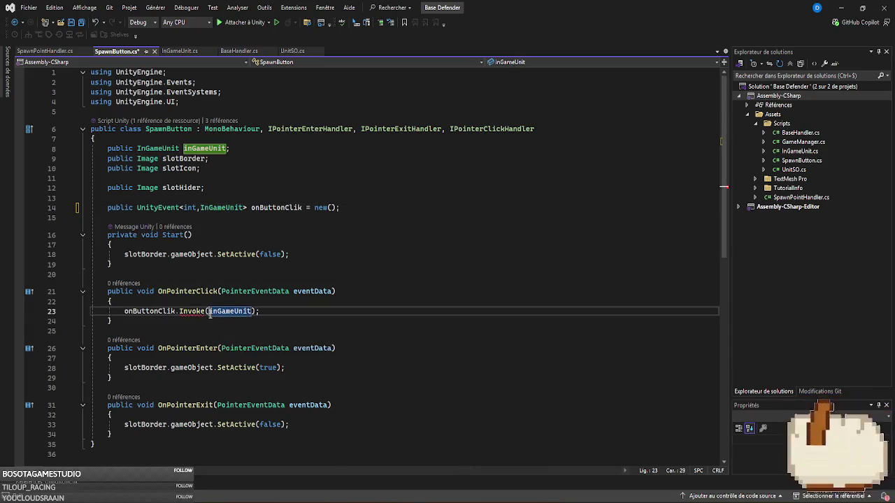
pyautogui.write('inGameUnit.')
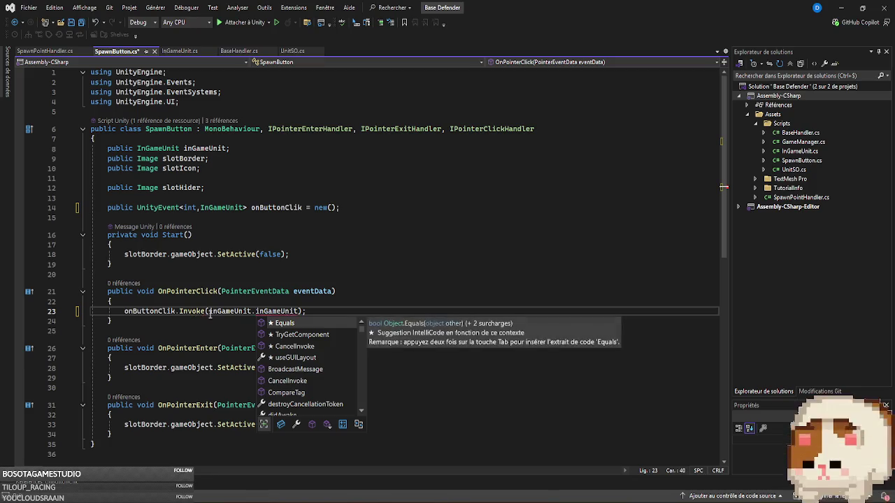
pyautogui.write('teamNumber,')
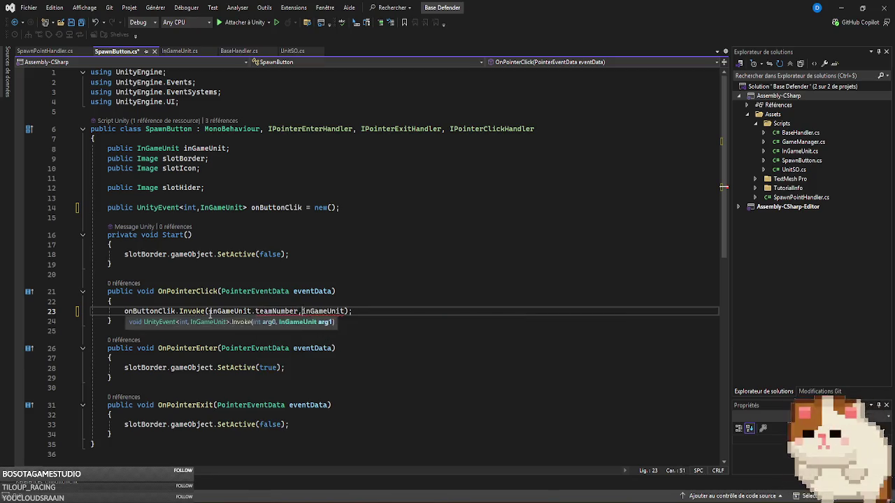
pyautogui.press('Escape')
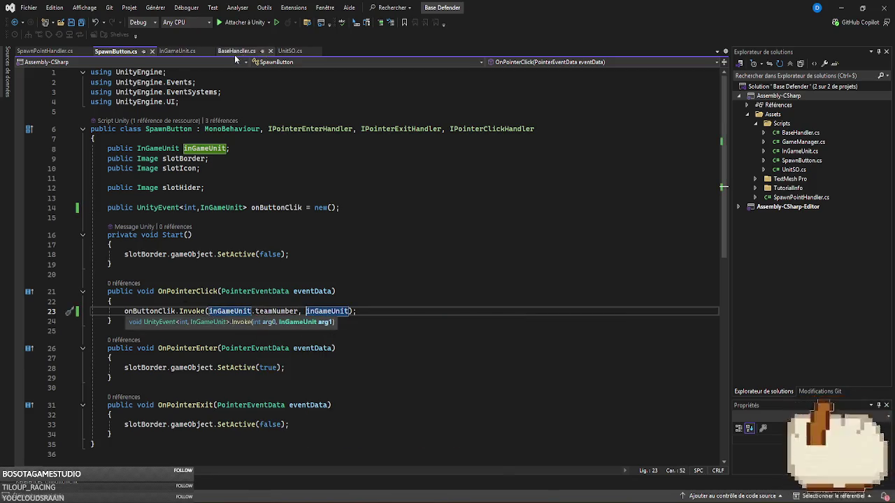
pyautogui.click(234, 55)
# - Insert a teamNumber argument into the AddListener call on line 142
pyautogui.scroll(-10, 523, 283)
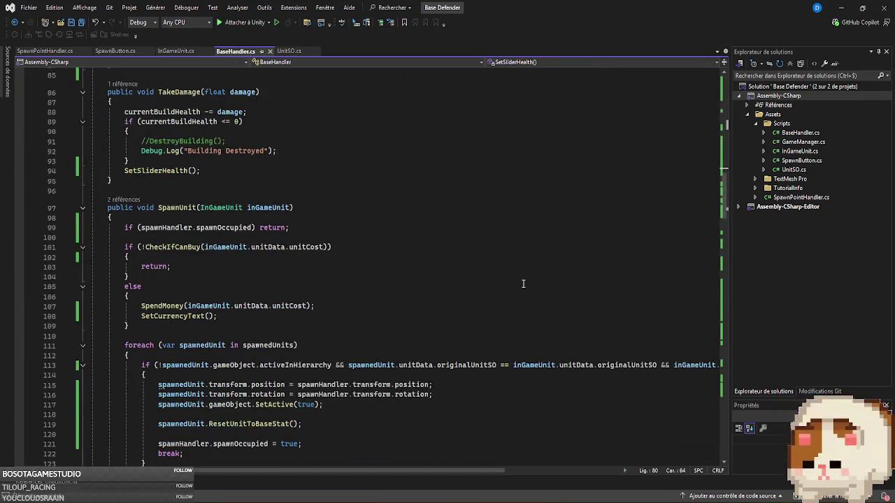
pyautogui.scroll(-7, 522, 284)
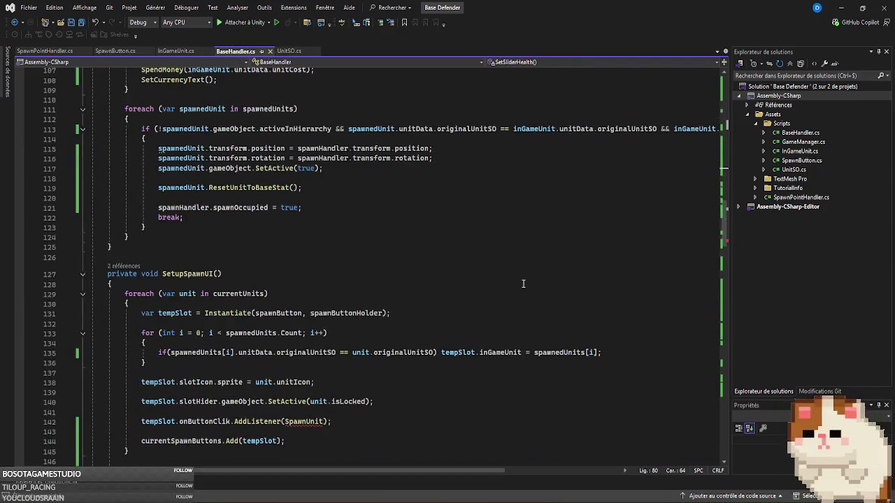
pyautogui.scroll(-5, 523, 284)
pyautogui.moveTo(284, 274)
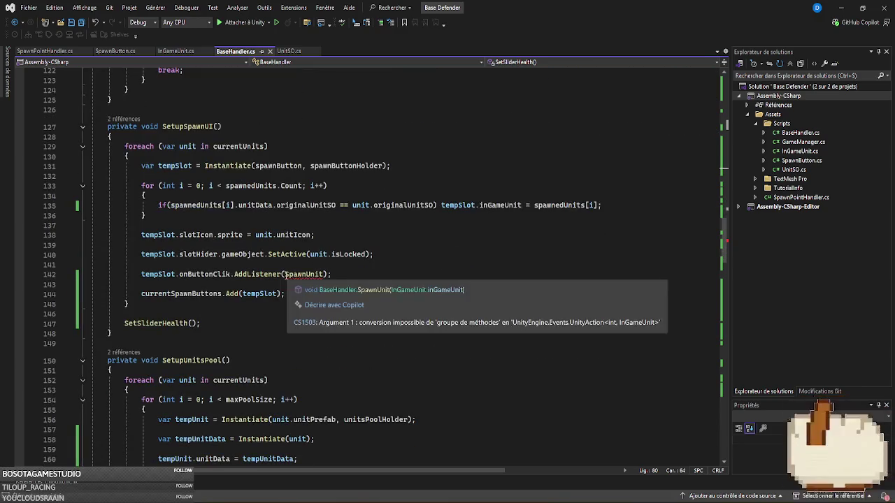
pyautogui.click(284, 274)
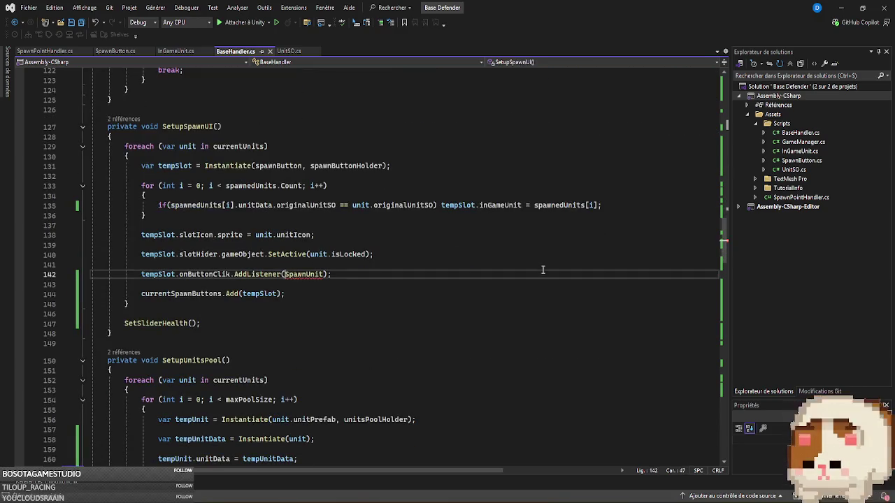
pyautogui.write('tema')
pyautogui.press('BackSpace')
pyautogui.press('BackSpace')
pyautogui.press('BackSpace')
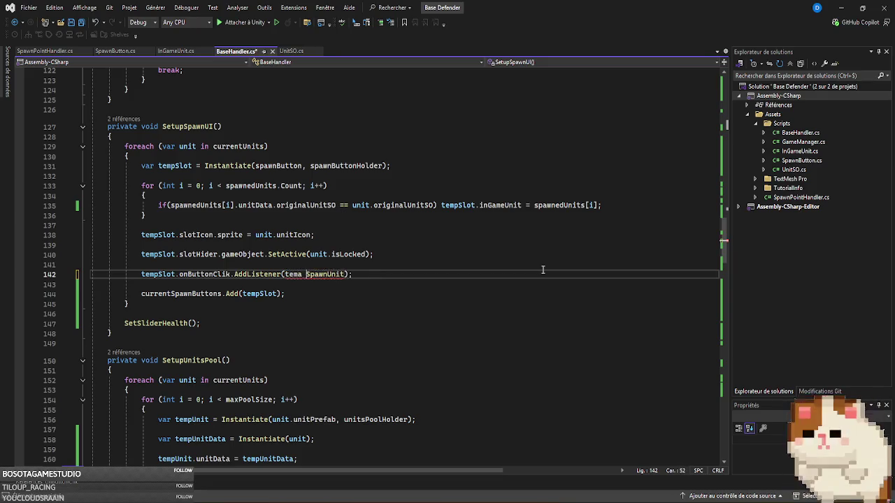
pyautogui.write('t')
pyautogui.write('eam')
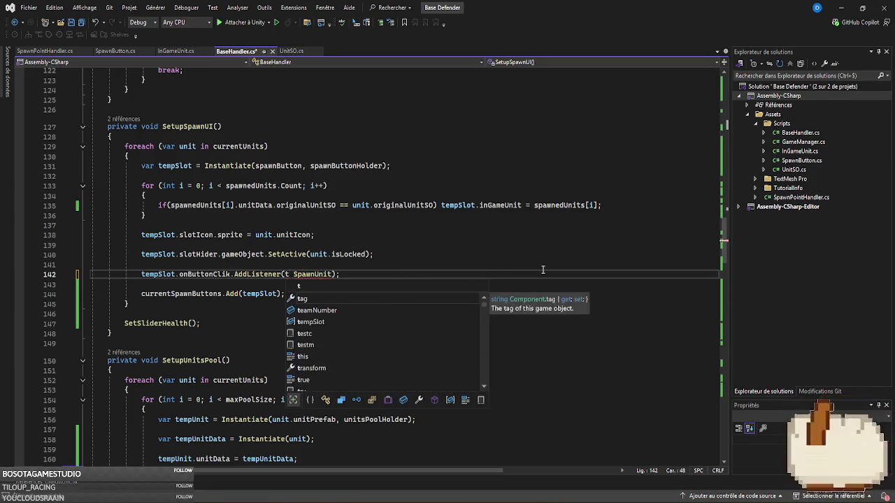
pyautogui.press('Tab')
pyautogui.write(',')
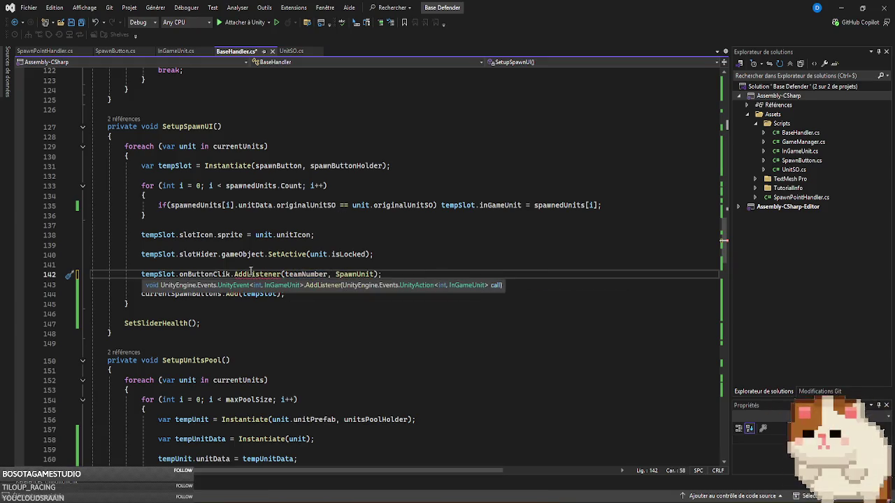
# - Remove teamNumber so the listener passes only SpawnUnit, and go to SpawnUnit's definition
pyautogui.moveTo(253, 274)
pyautogui.moveTo(301, 274)
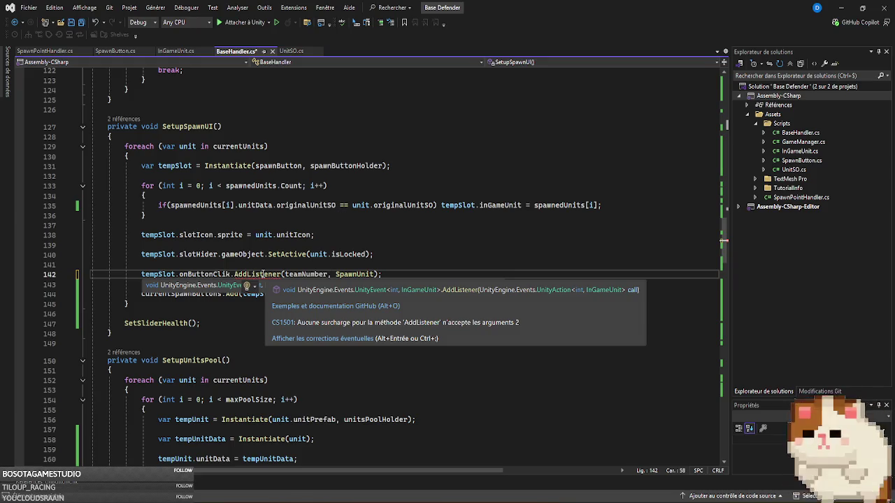
pyautogui.press('BackSpace')
pyautogui.press('BackSpace')
pyautogui.press('BackSpace')
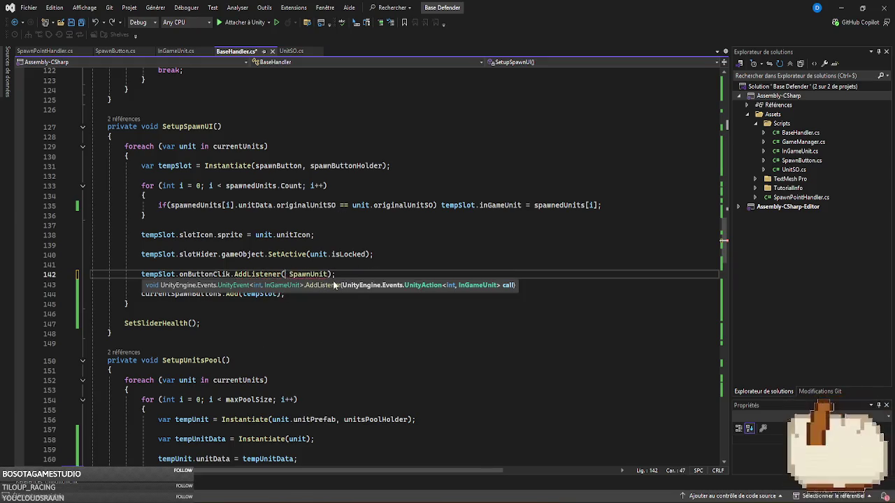
pyautogui.press('BackSpace')
pyautogui.press('Delete')
pyautogui.keyDown('ctrl'); pyautogui.click(311, 275); pyautogui.keyUp('ctrl')
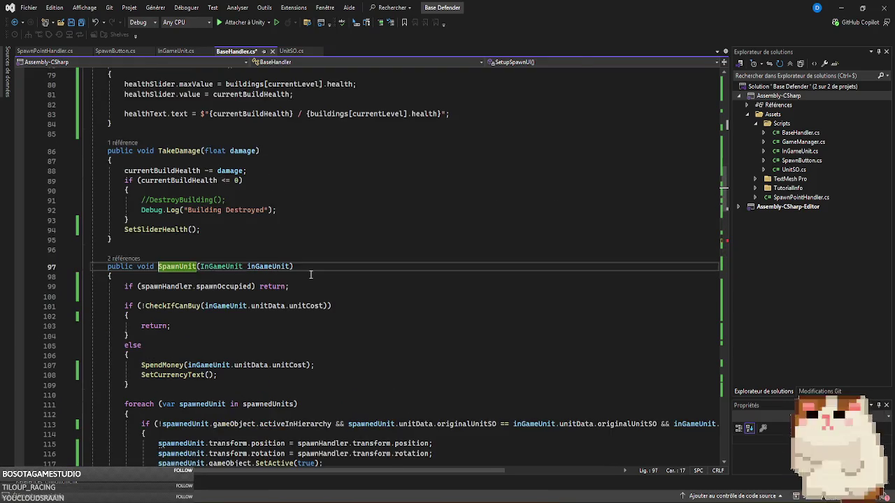
# - Add 'int team,' as the first parameter of SpawnUnit
pyautogui.click(201, 267)
pyautogui.scroll(-3, 518, 290)
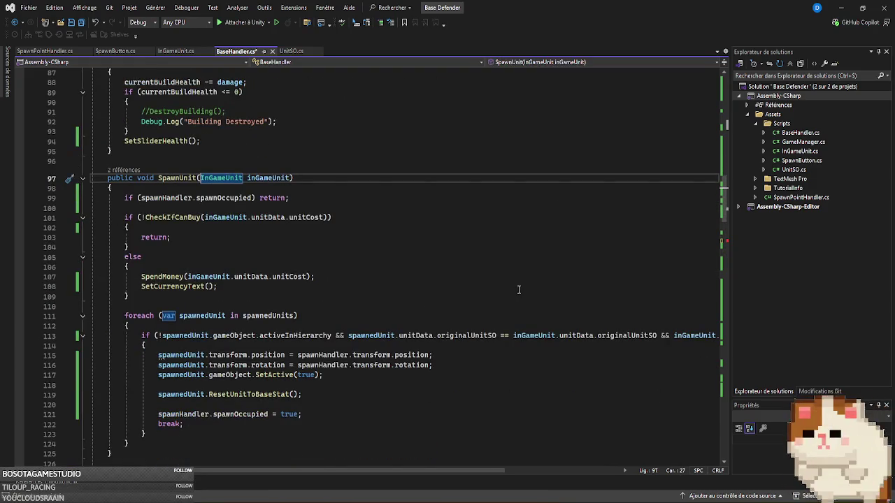
pyautogui.moveTo(481, 471)
pyautogui.mouseDown()
pyautogui.moveTo(596, 469)
pyautogui.moveTo(490, 469)
pyautogui.mouseUp()
pyautogui.write('SpawnUn')
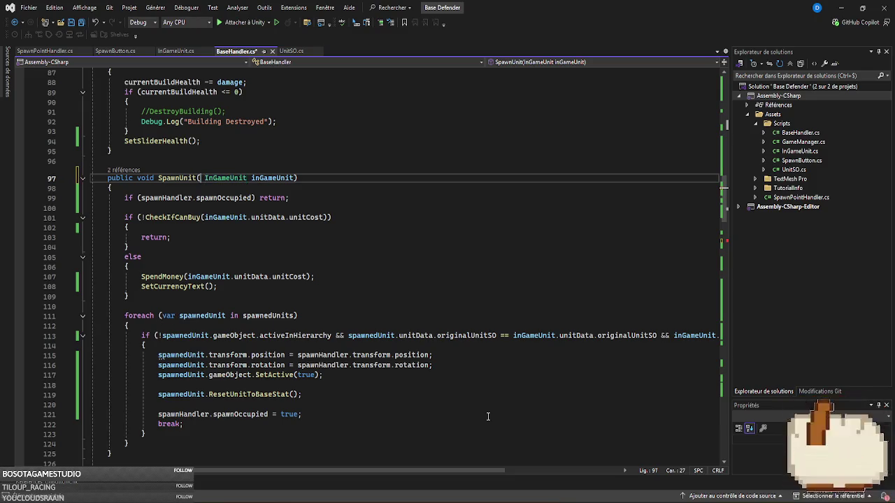
pyautogui.write('it(int ')
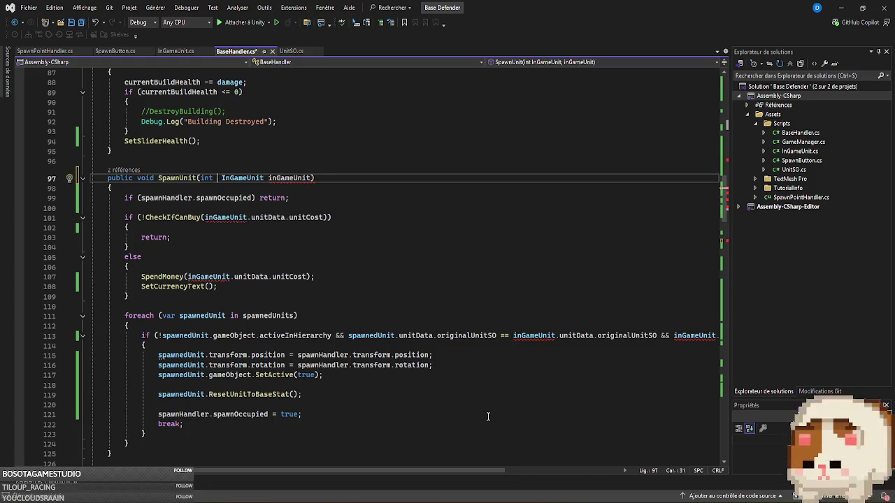
pyautogui.write('team,')
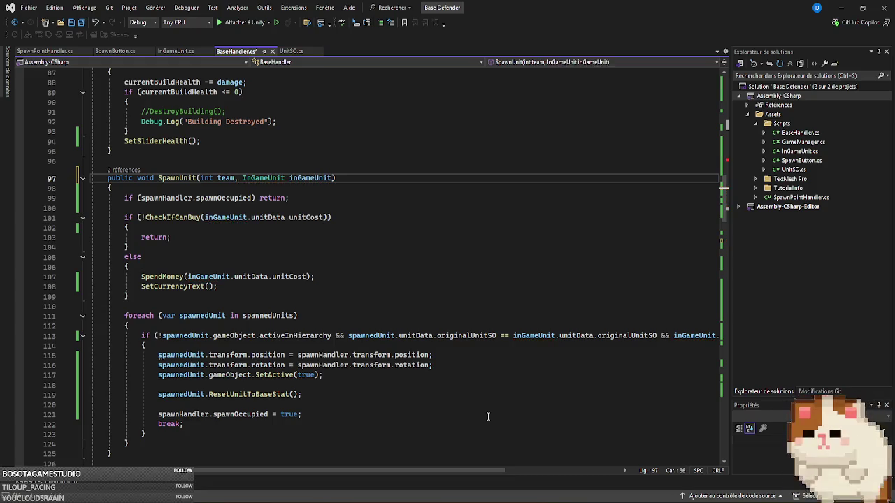
pyautogui.moveTo(469, 471)
pyautogui.mouseDown()
pyautogui.moveTo(649, 459)
pyautogui.moveTo(497, 451)
pyautogui.mouseUp()
pyautogui.press('Left')
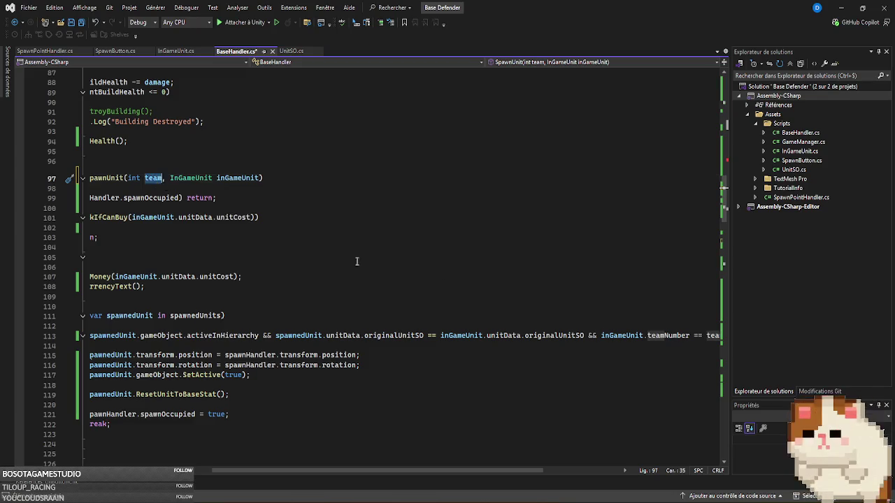
# - Replace inGameUnit.teamNumber with team in SpawnUnit's spawn condition on line 113
pyautogui.moveTo(690, 335); pyautogui.dragTo(602, 336)
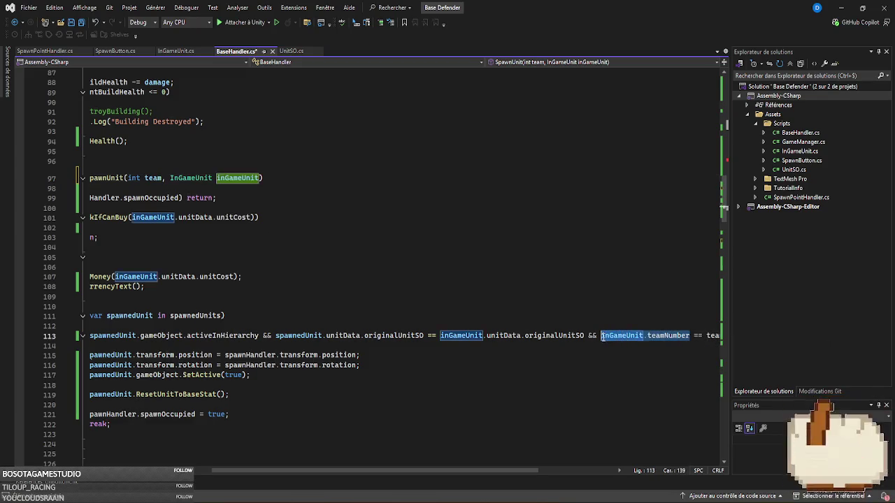
pyautogui.write('team ==')
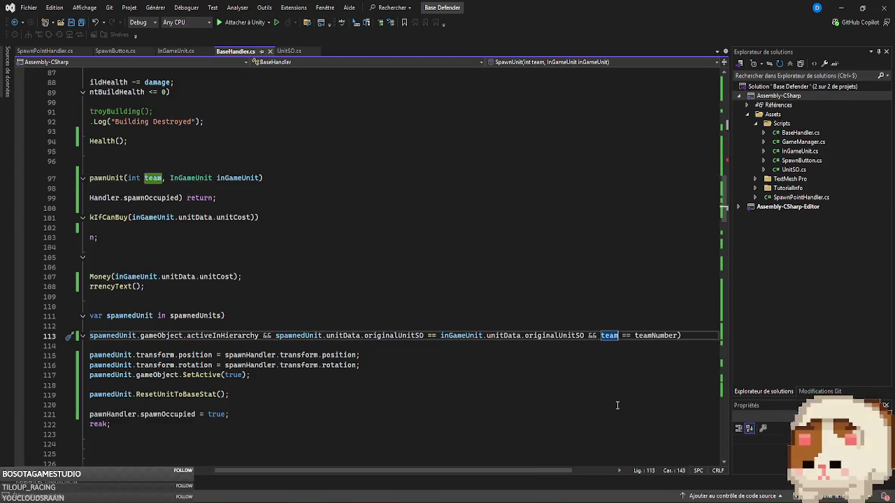
pyautogui.moveTo(482, 472); pyautogui.dragTo(393, 474)
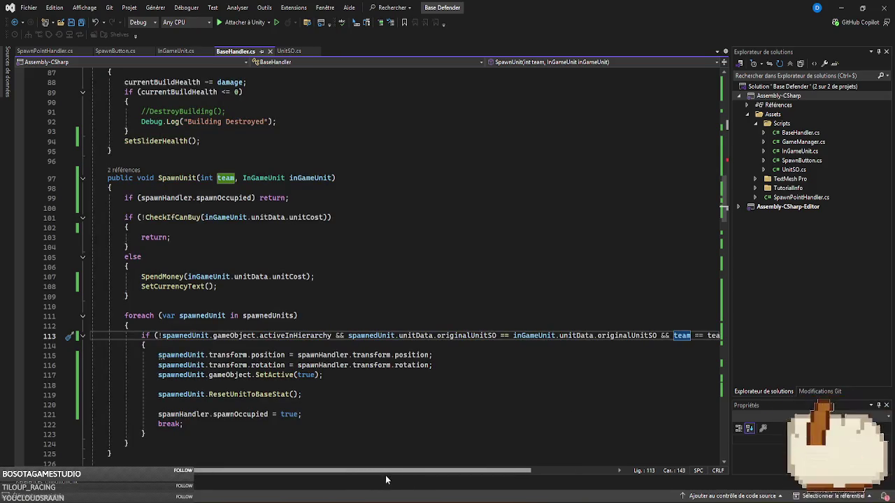
pyautogui.hscroll(2, 423, 482)
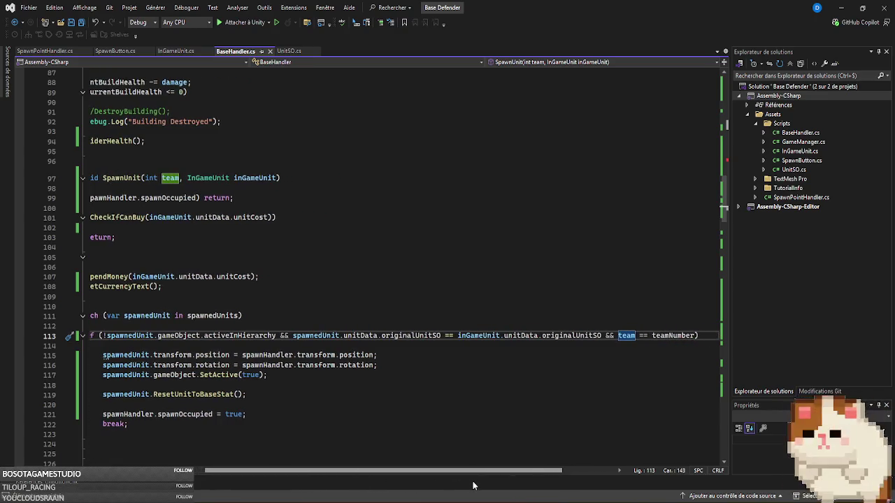
pyautogui.hscroll(-2, 345, 472)
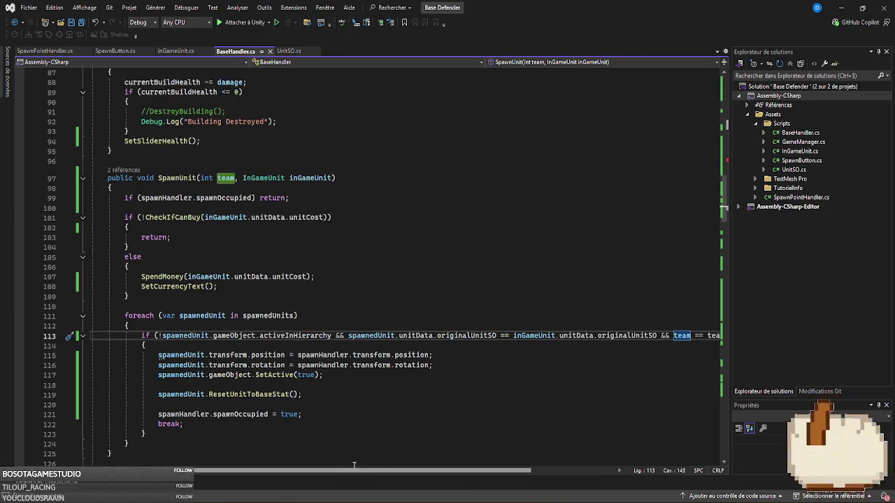
pyautogui.hotkey('alt', 'Tab')
pyautogui.hotkey('alt', 'Tab')
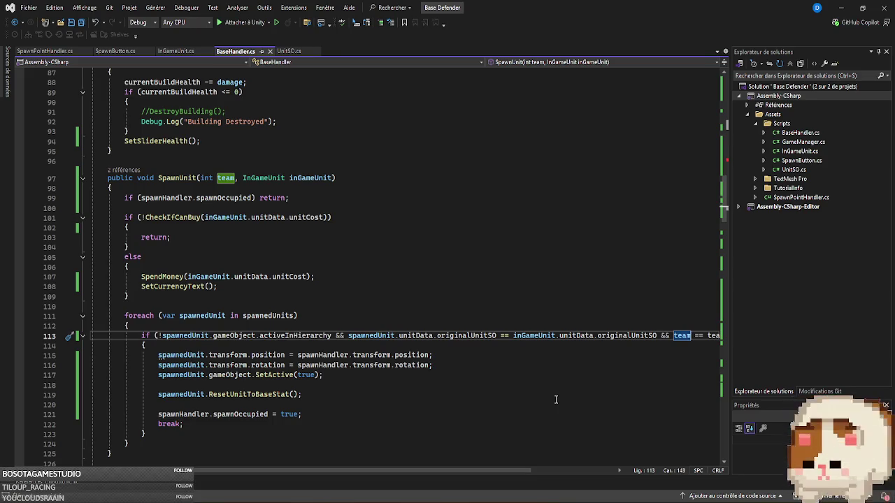
# - Change the line 73 call to SpawnUnit(unit.teamNumber, unit) and save BaseHandler.cs
pyautogui.scroll(7, 556, 399)
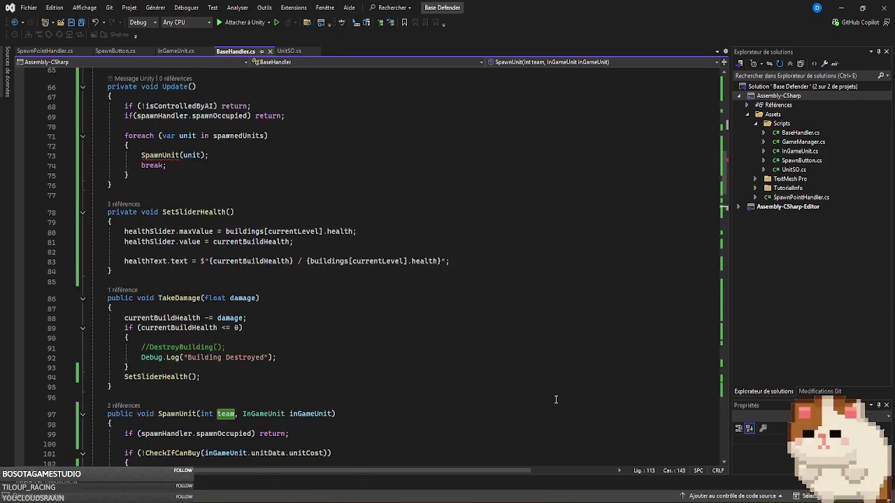
pyautogui.scroll(3, 556, 399)
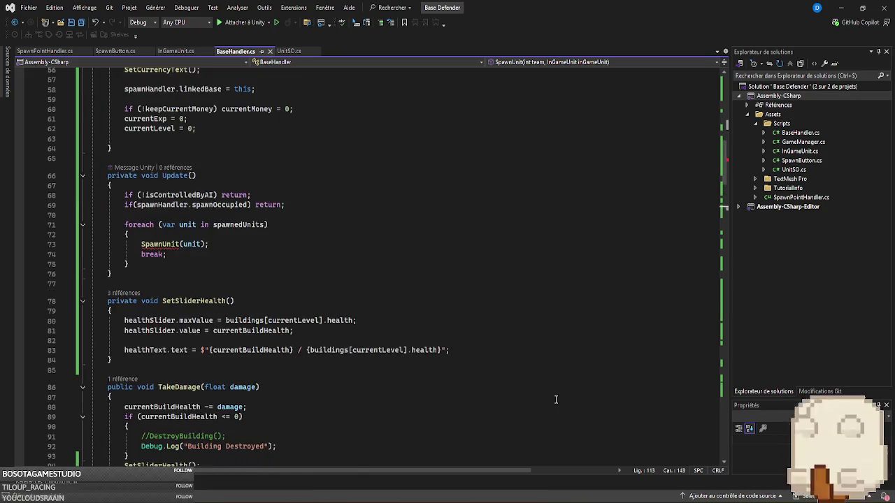
pyautogui.click(182, 244)
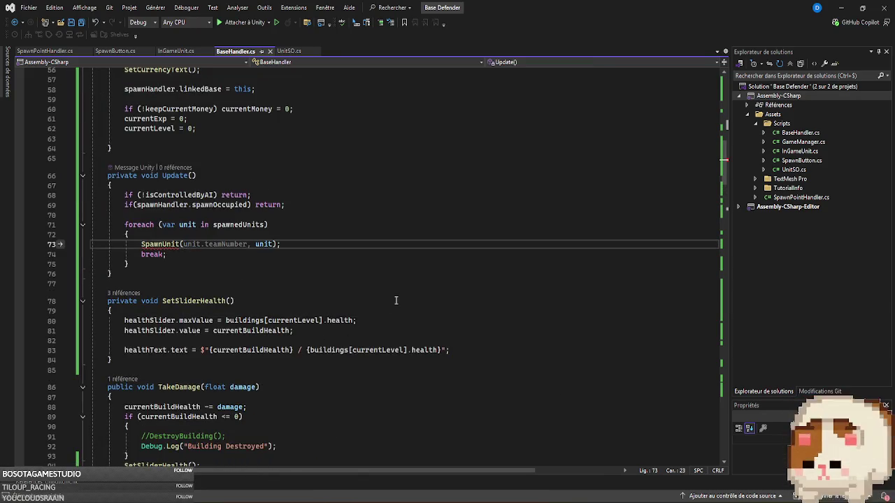
pyautogui.press('Tab')
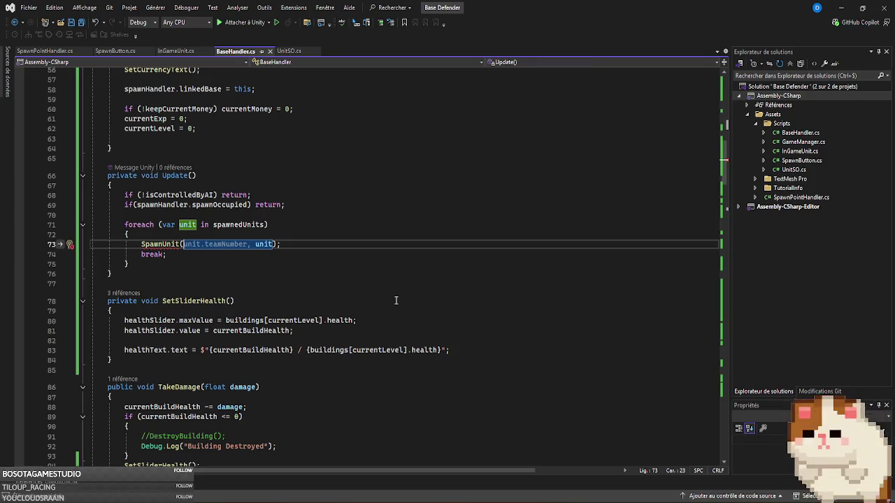
pyautogui.press('Tab')
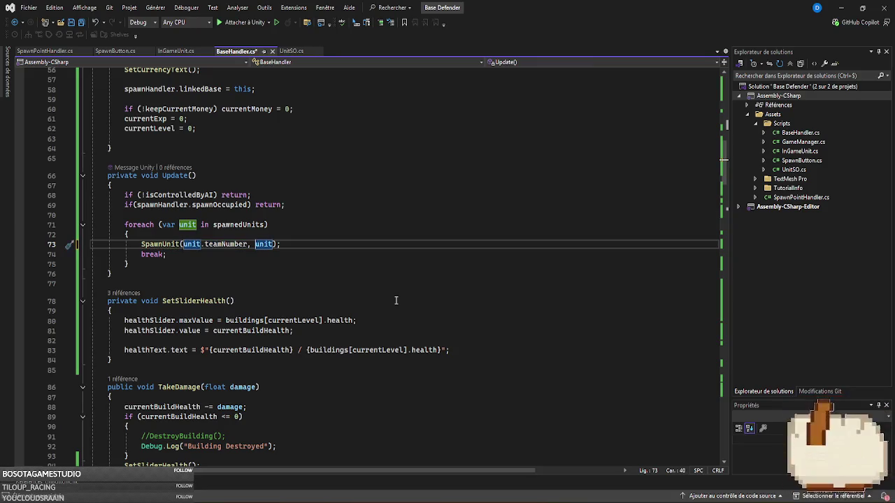
pyautogui.scroll(2, 396, 301)
pyautogui.hotkey('ctrl', 's')
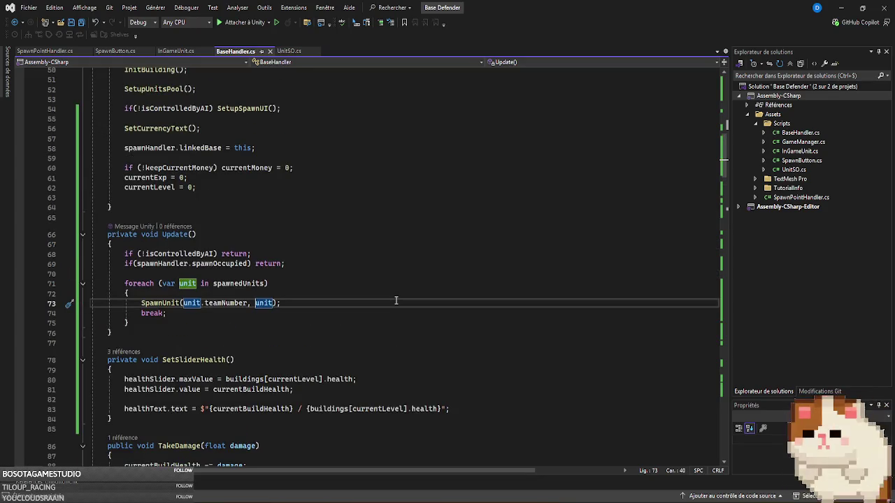
pyautogui.moveTo(162, 303)
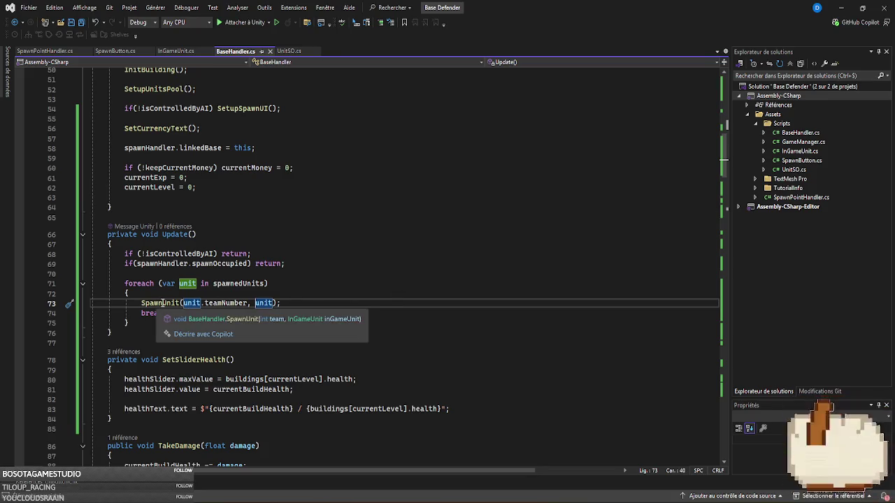
pyautogui.moveTo(199, 302)
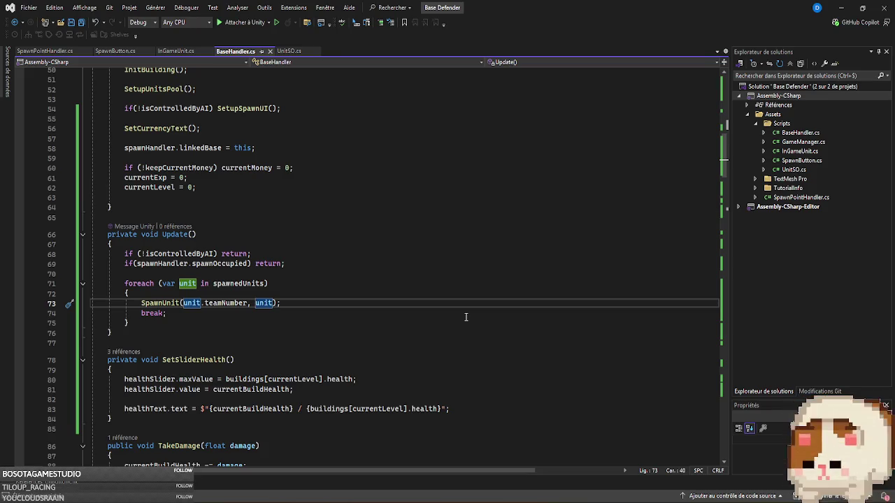
pyautogui.scroll(8, 466, 317)
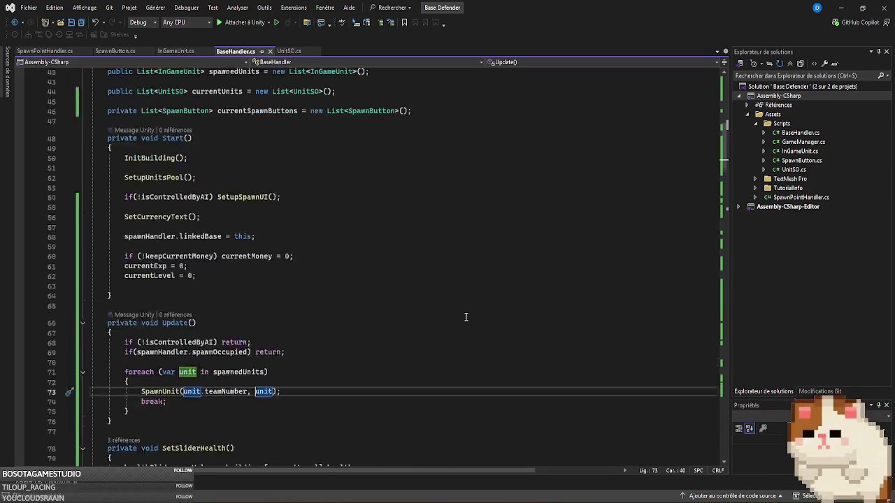
pyautogui.scroll(-6, 465, 316)
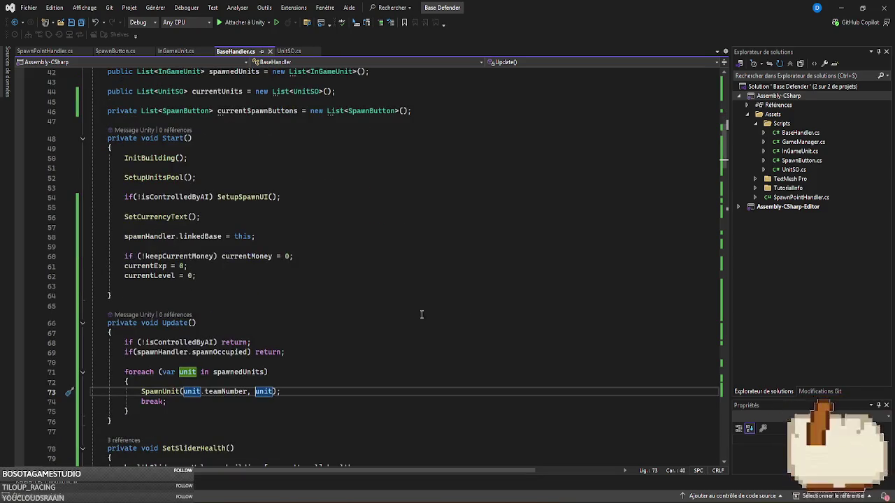
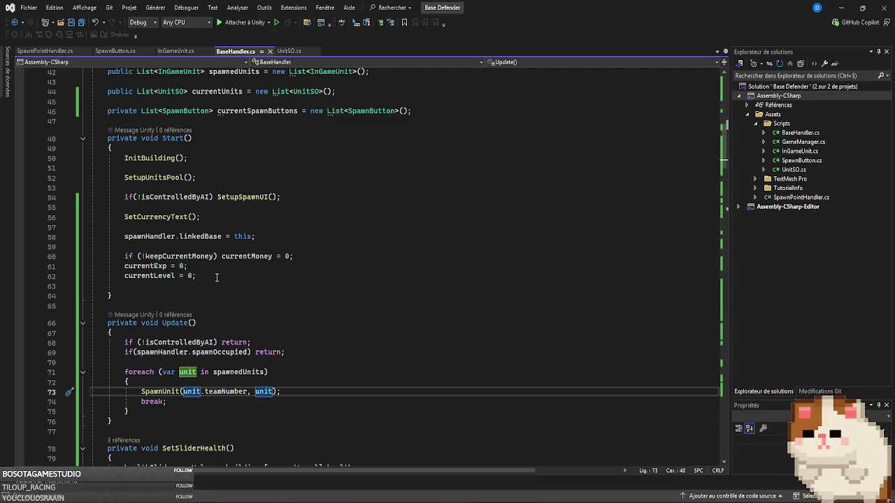
# - Delete the blank line after currentLevel = 0 in Start() and return to Unity to recompile
pyautogui.click(217, 278)
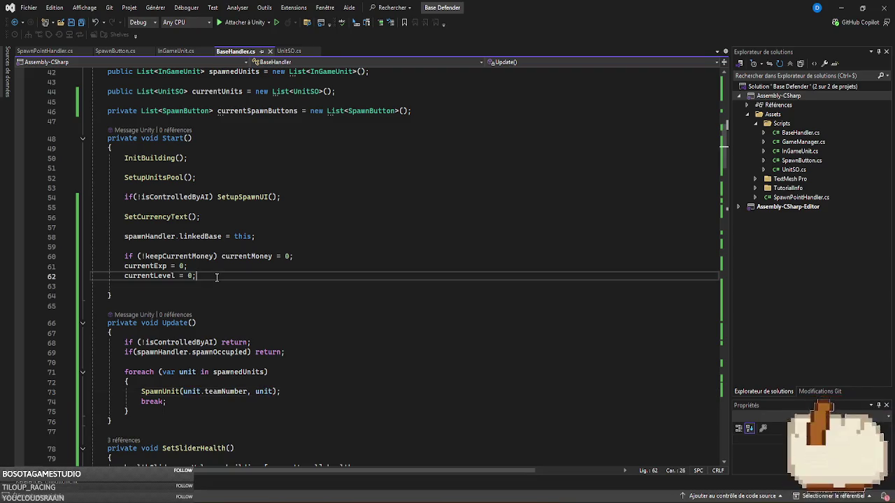
pyautogui.press('Delete')
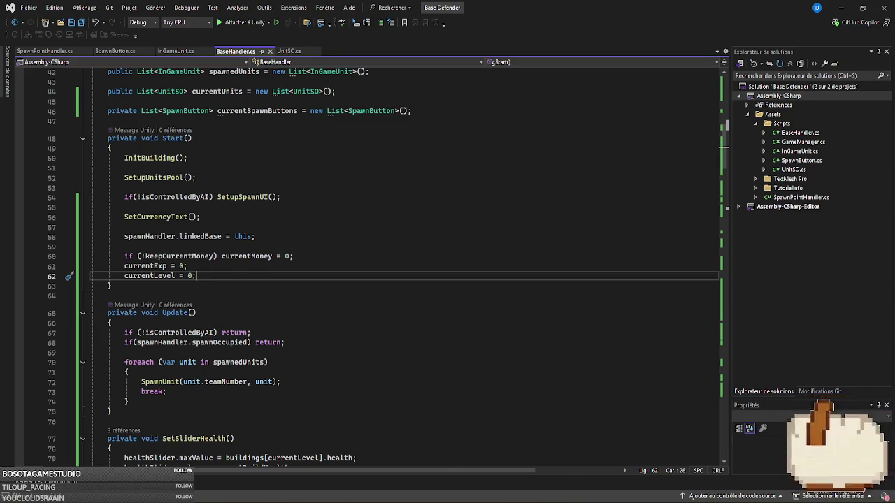
pyautogui.hotkey('alt', 'Tab')
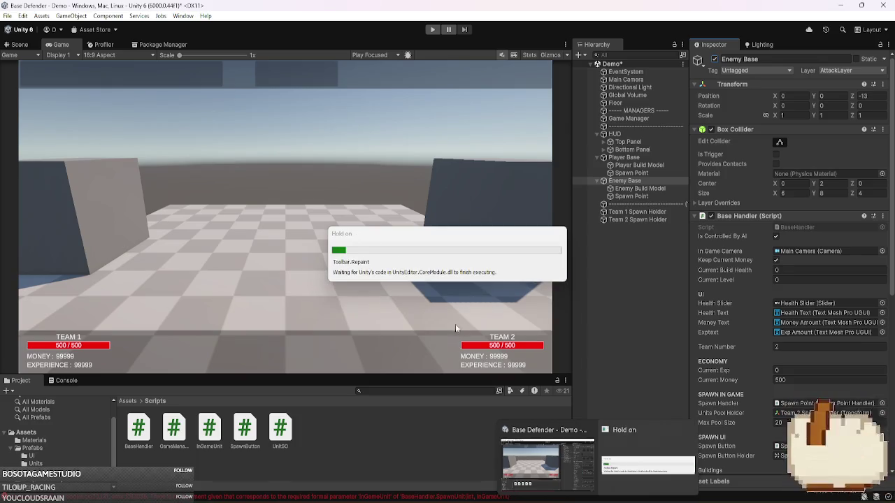
# - Check the Console and Scripts folder, enlarge the bottom panel, then bring up the Twitch page
pyautogui.click(73, 382)
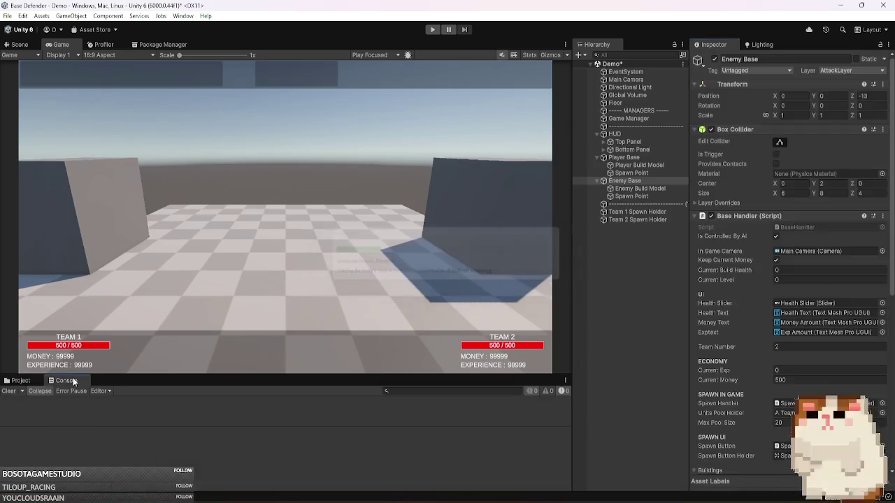
pyautogui.click(21, 380)
pyautogui.moveTo(410, 375); pyautogui.dragTo(410, 353)
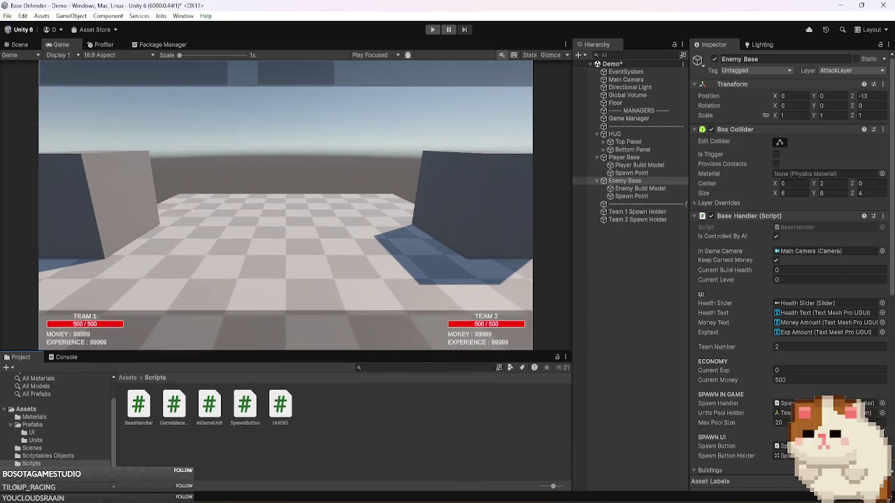
pyautogui.moveTo(286, 499)
pyautogui.click(391, 465)
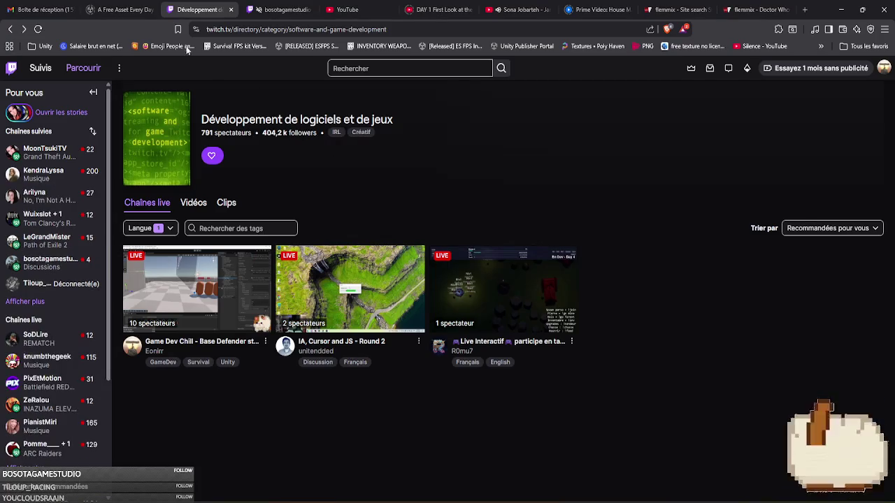
# - Reload Twitch, browse the 'A Free Asset Every Day' gifts, then open the streamer's live Unity channel
pyautogui.click(38, 29)
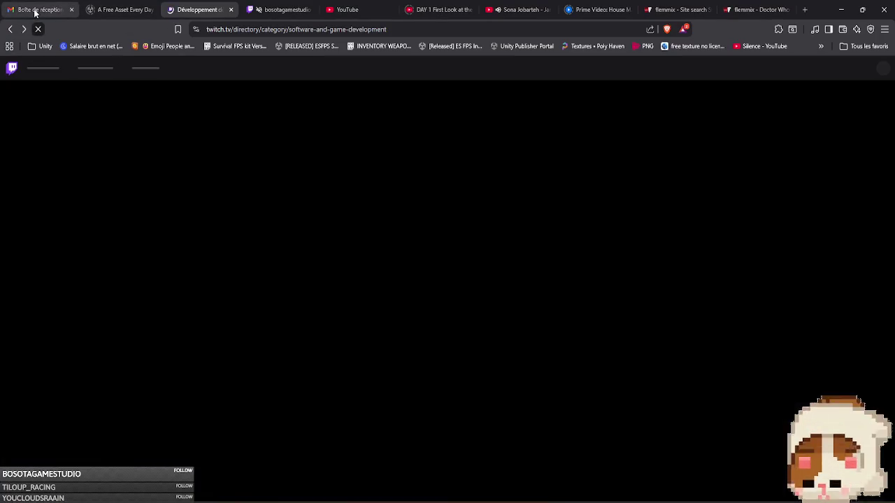
pyautogui.click(120, 10)
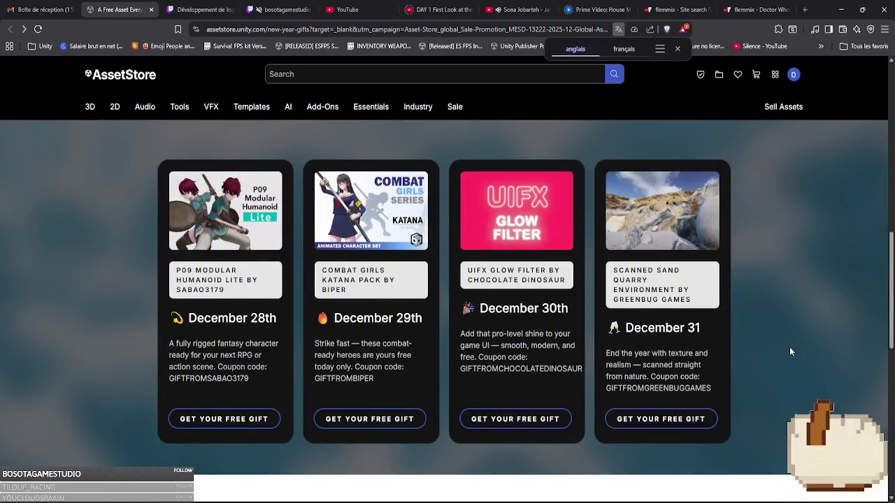
pyautogui.scroll(5, 790, 351)
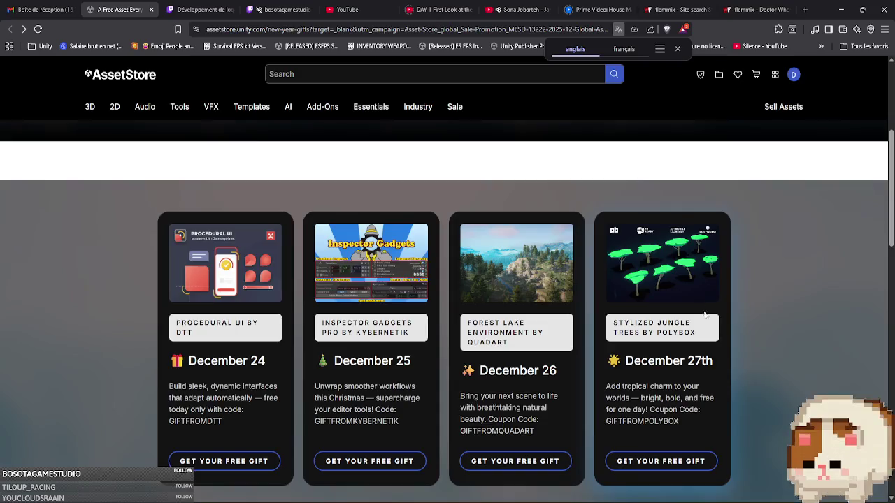
pyautogui.scroll(-5, 635, 315)
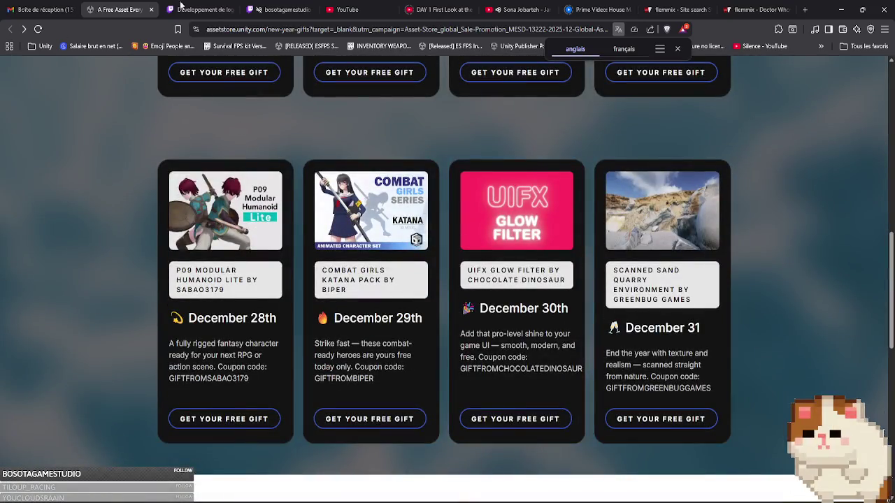
pyautogui.click(199, 9)
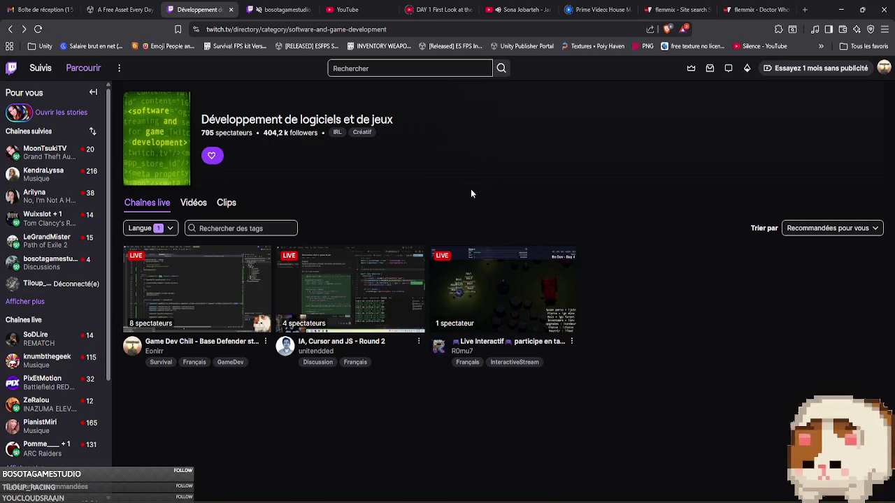
pyautogui.click(276, 9)
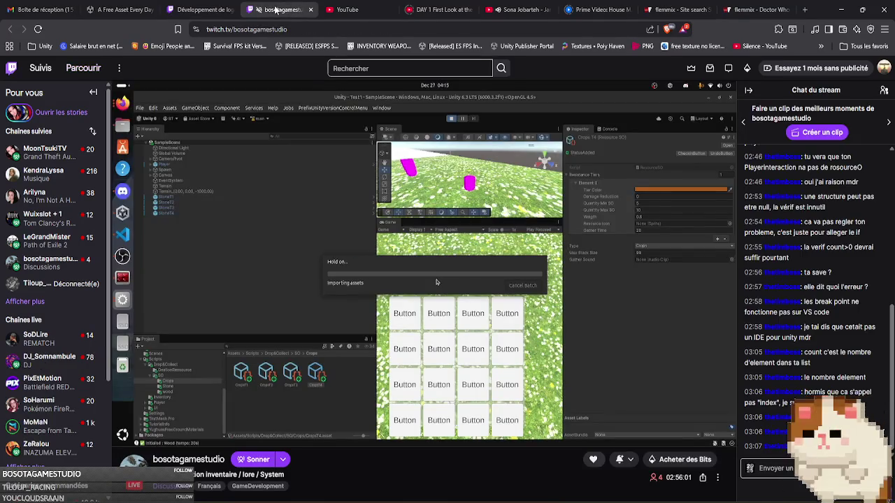